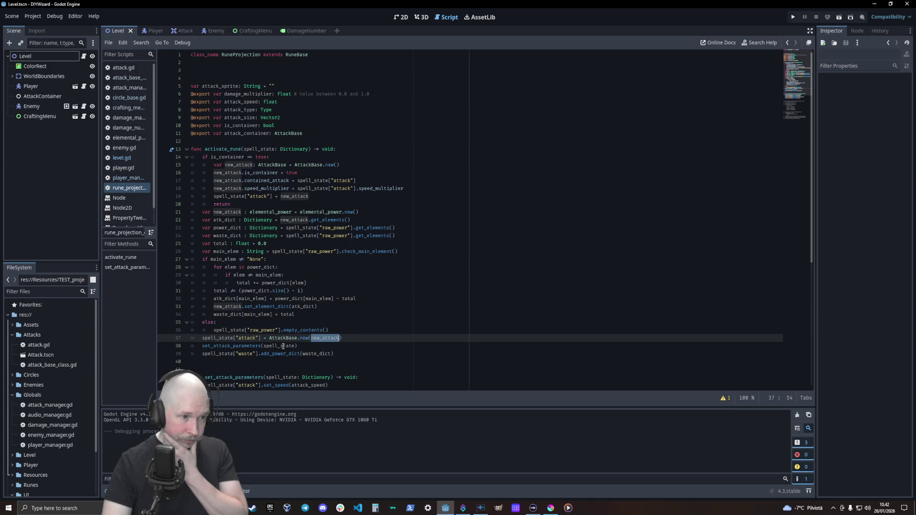
- Duplicate the set_attack_parameters(spell_state) line and move the copy up to line 20
scroll(283, 347, down, 4)
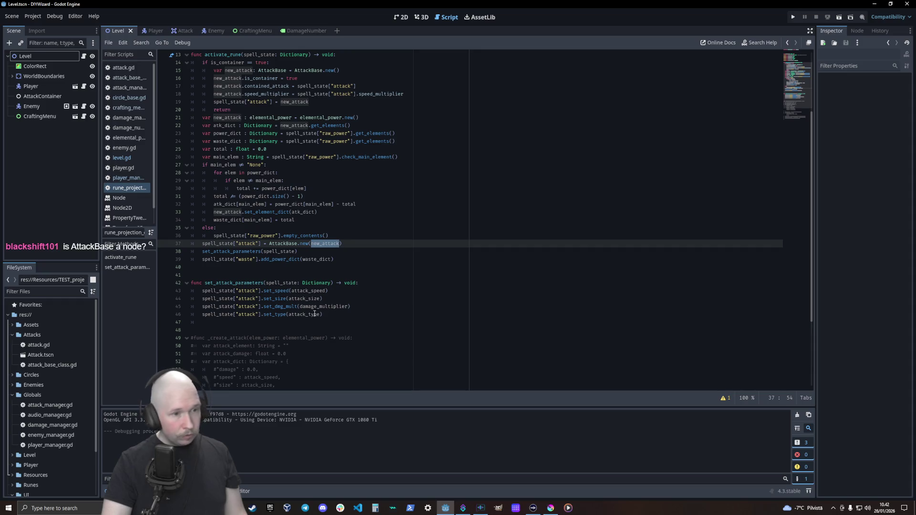
scroll(328, 314, up, 4)
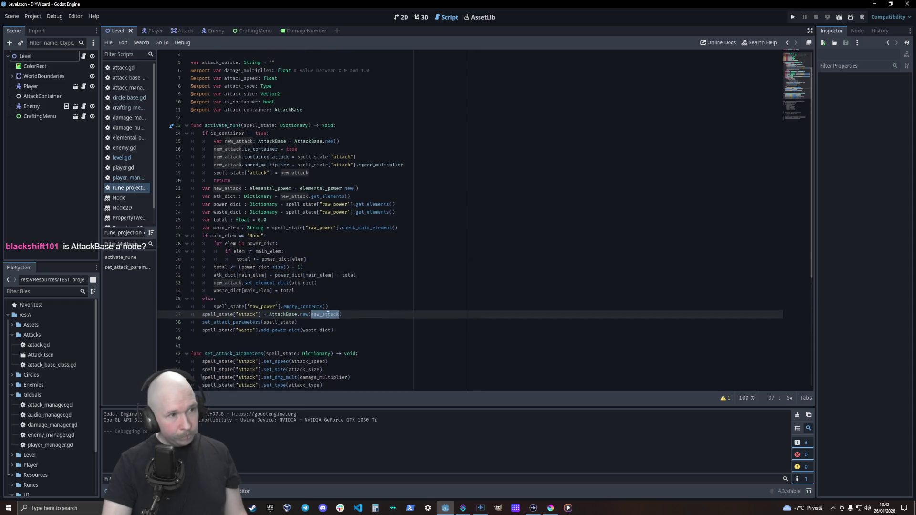
scroll(328, 315, down, 6)
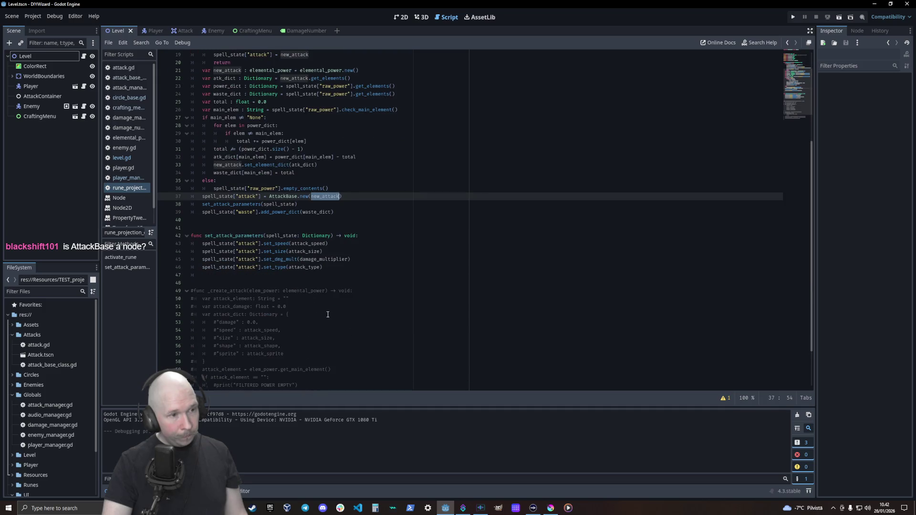
scroll(328, 314, up, 6)
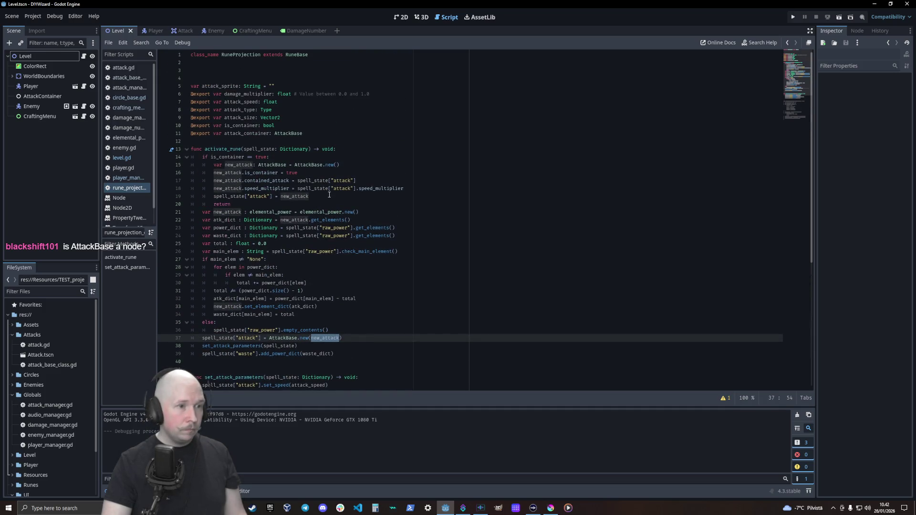
click(329, 195)
scroll(291, 280, down, 7)
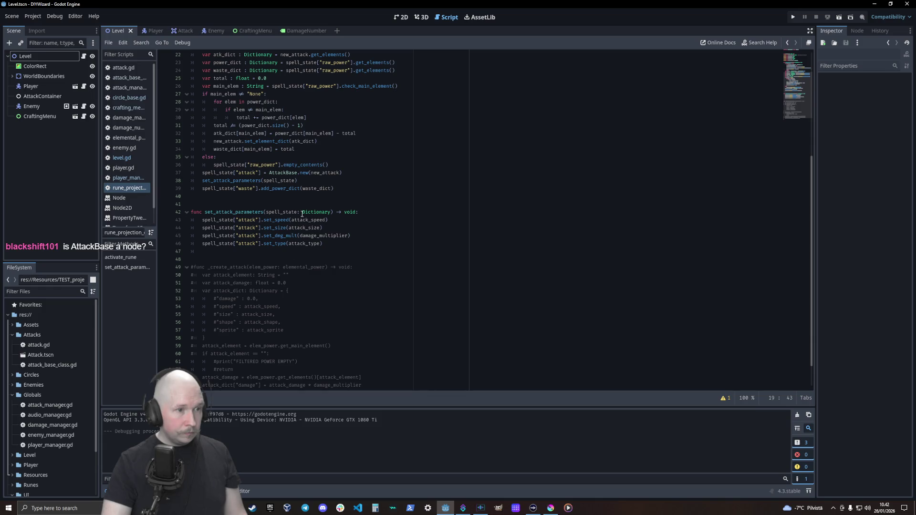
scroll(302, 213, up, 3)
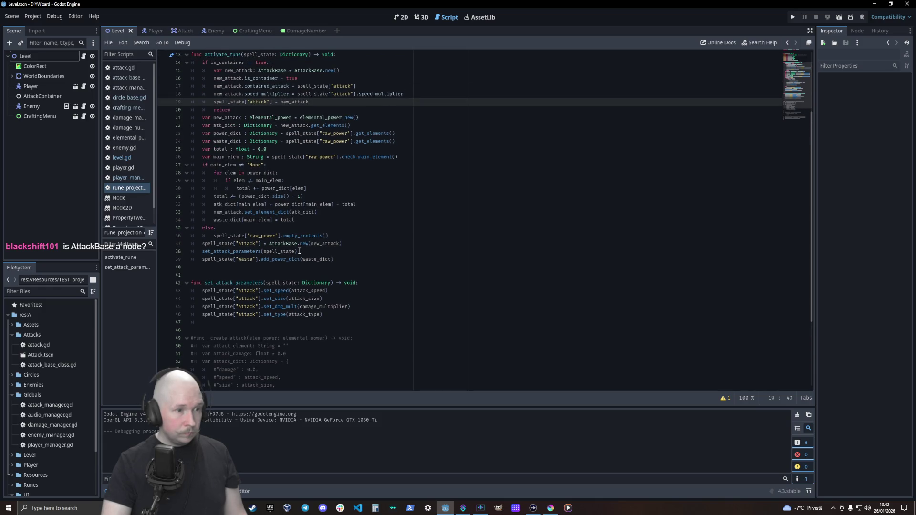
click(300, 251)
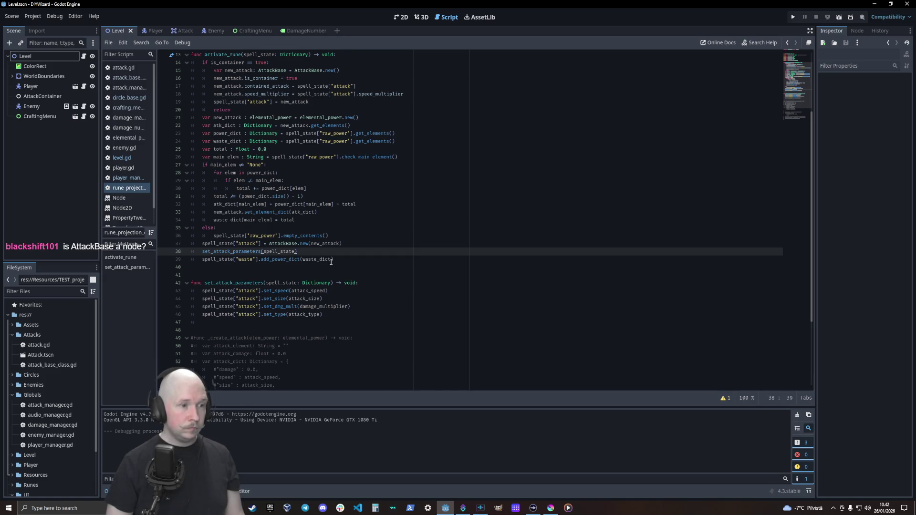
key(ctrl+shift+d)
key(alt+Up)
key(alt+Up)
key(alt+Up)
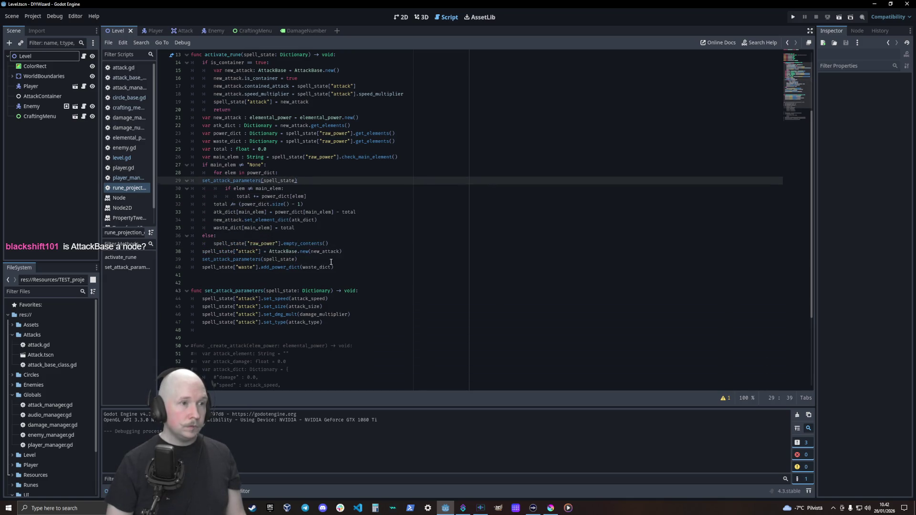
key(alt+Up)
key(alt+Up)
key(alt+Up)
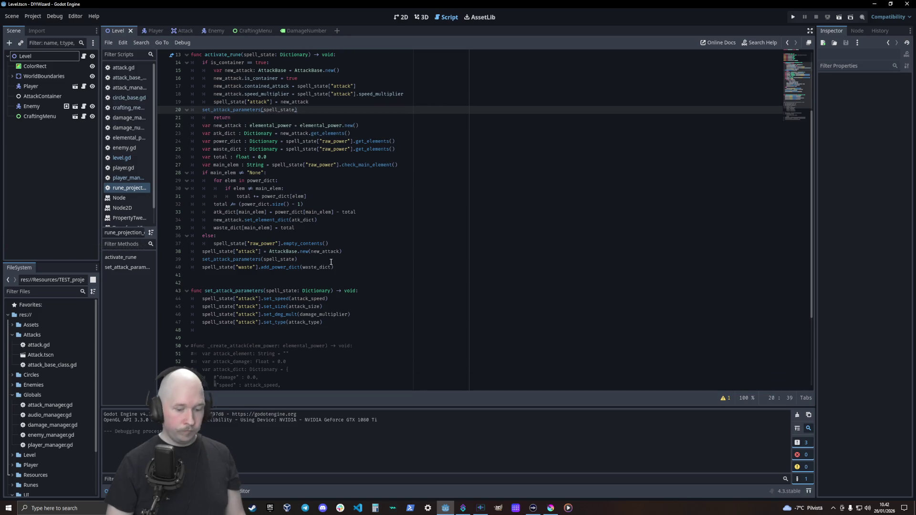
- Indent the copied call into the is_container block and save the script
key(Home)
key(Tab)
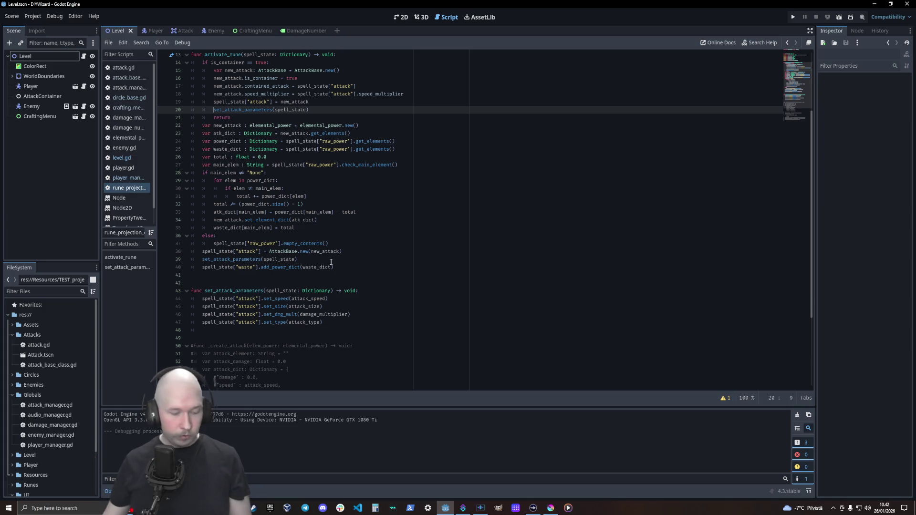
key(ctrl+s)
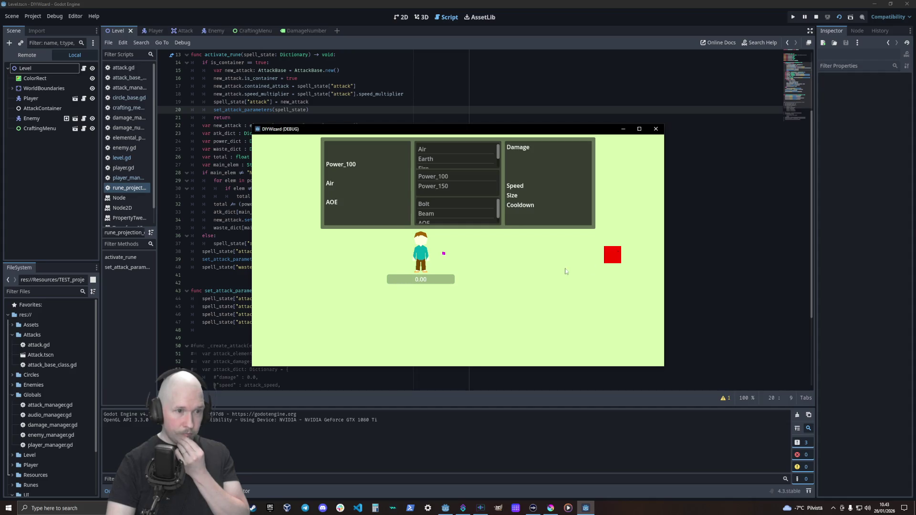
- Close the game window, expand Resources, and select TEST_projection_container
click(656, 128)
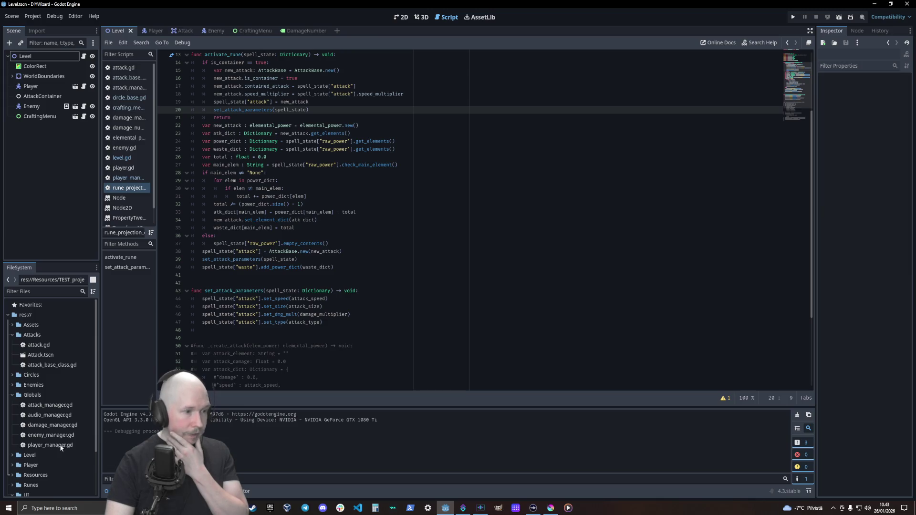
scroll(53, 429, down, 3)
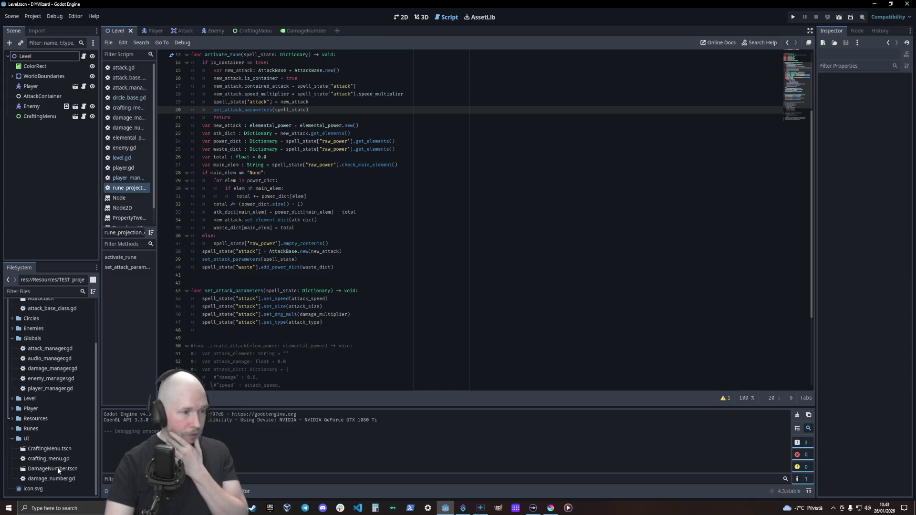
click(12, 419)
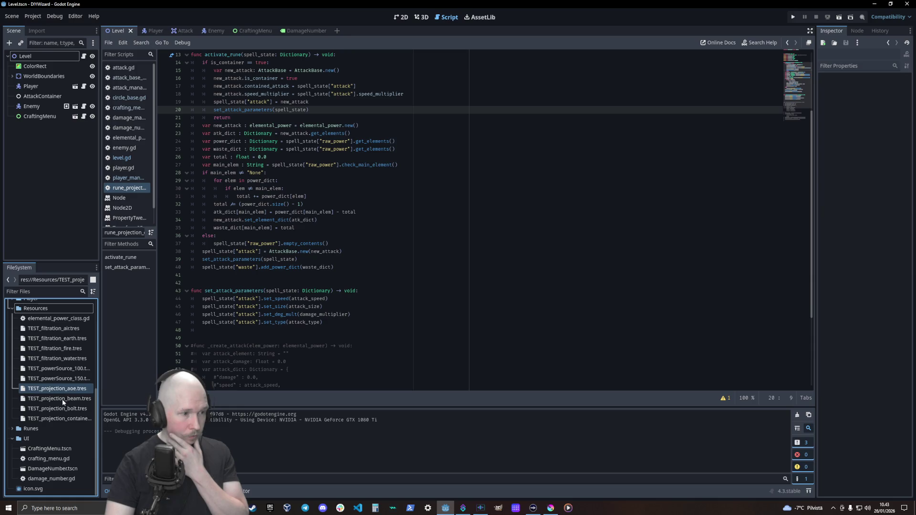
click(58, 419)
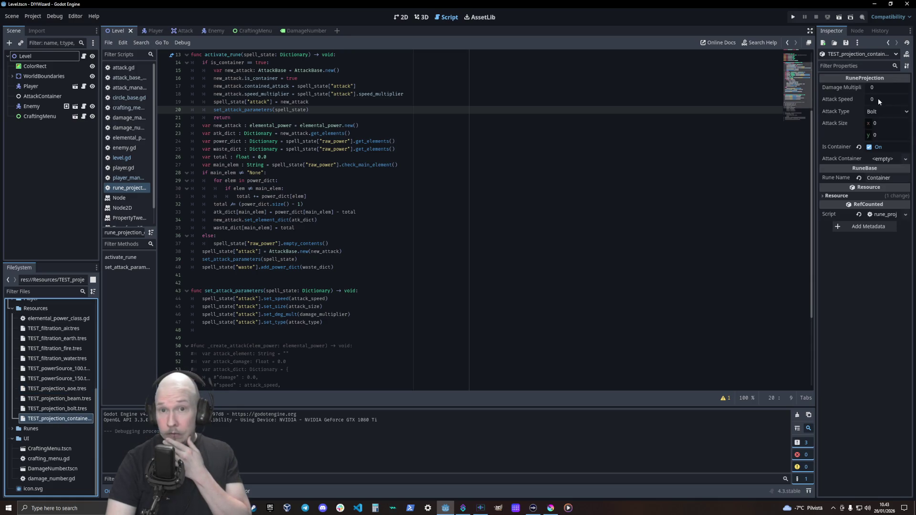
- Give TEST_projection_container Attack Speed 200 and Attack Size 1 × 1, save, and run the game
click(878, 99)
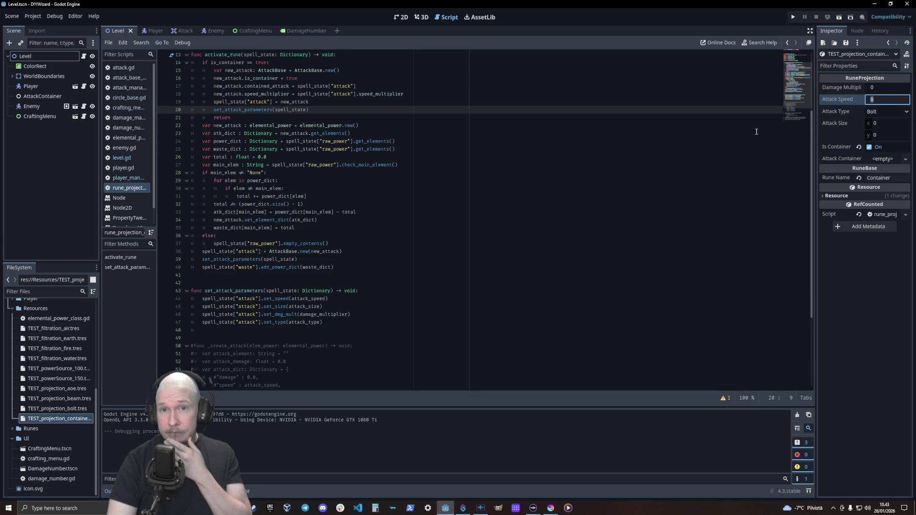
text(2)
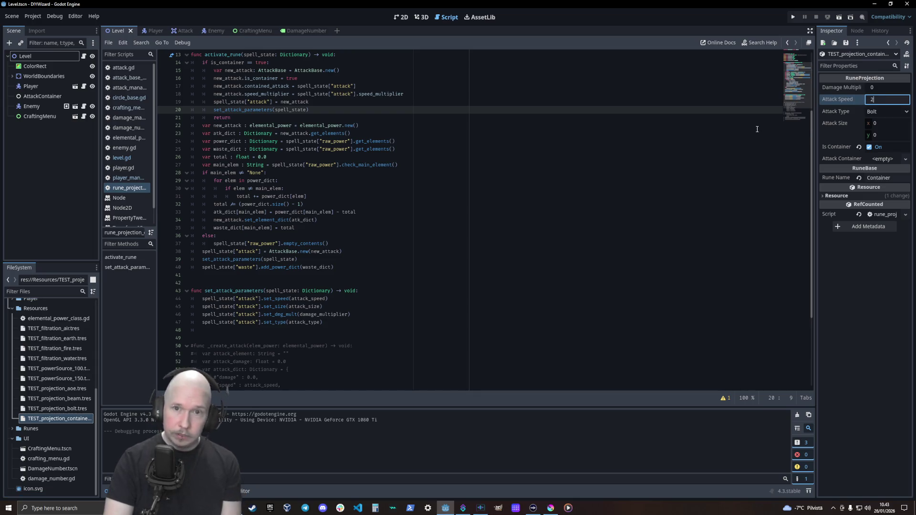
text(00)
click(885, 88)
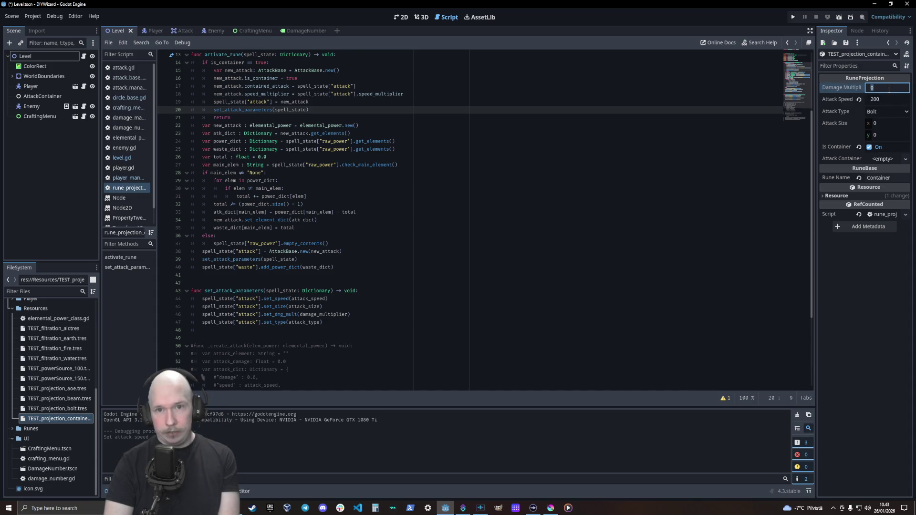
click(879, 125)
text(1)
click(881, 135)
text(1)
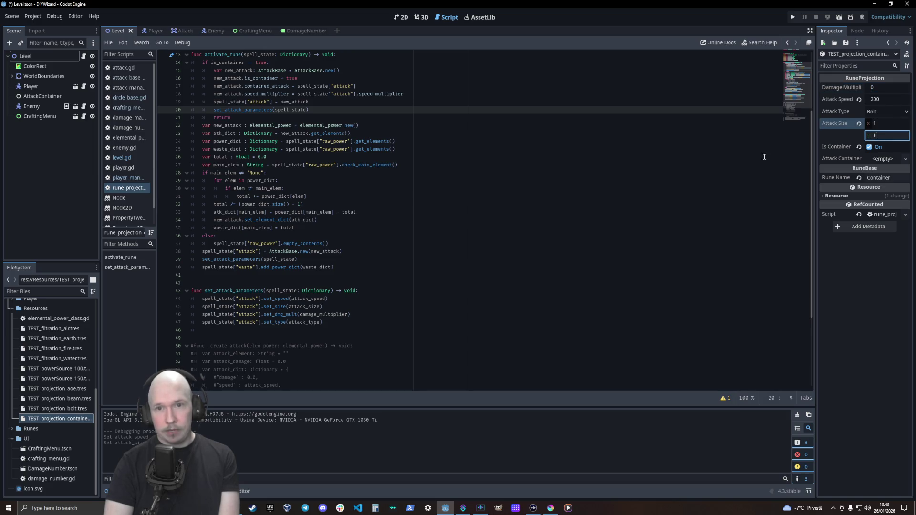
click(764, 156)
key(ctrl+s)
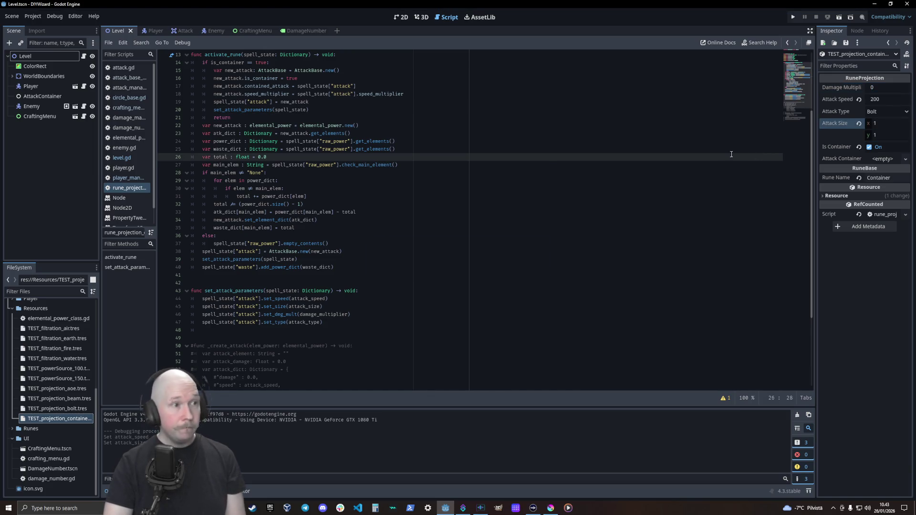
key(F5)
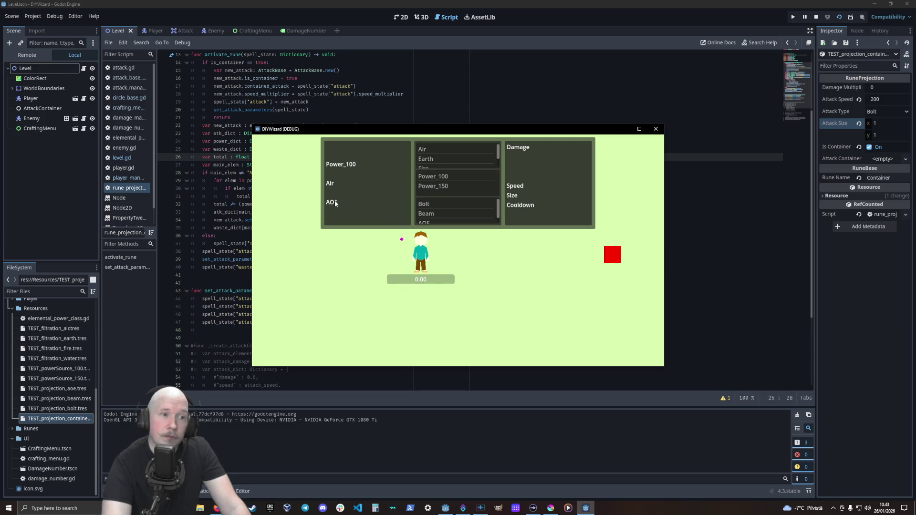
- Cast an attack, close the game, and add a breakpoint on line 41 of circle_base.gd
click(563, 259)
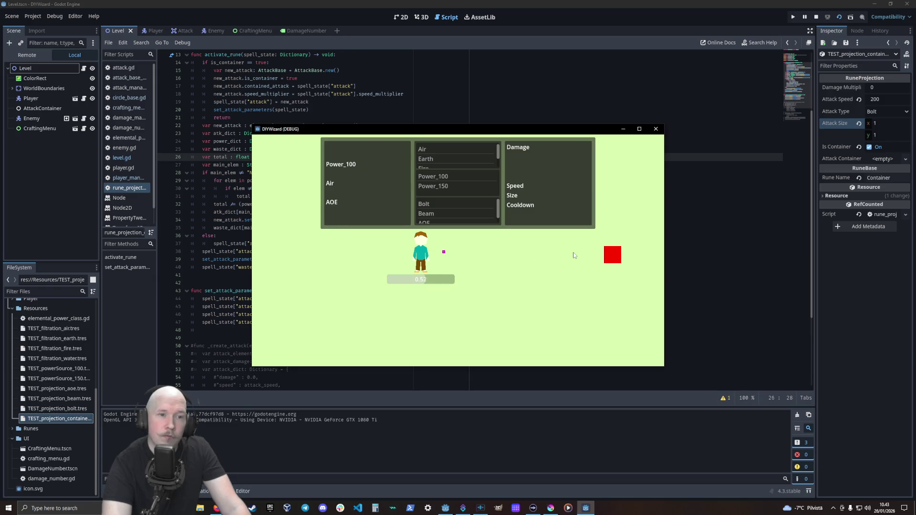
click(655, 129)
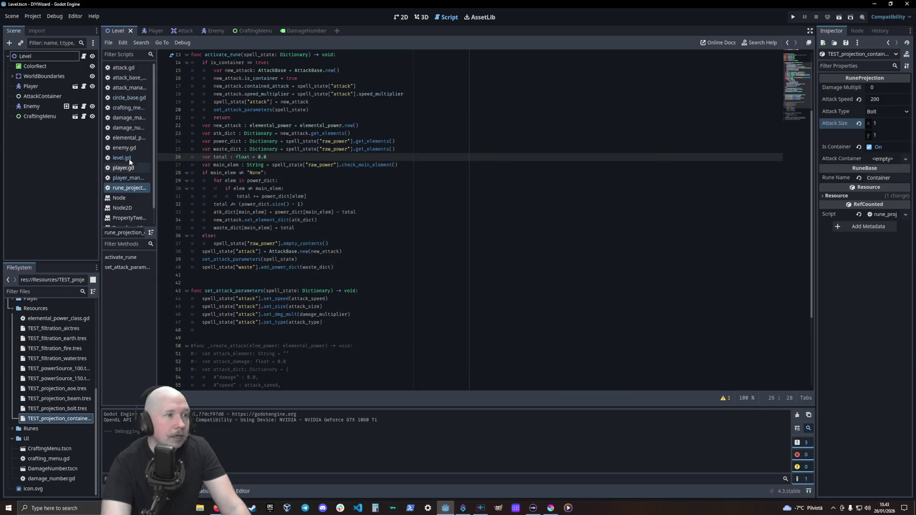
click(130, 98)
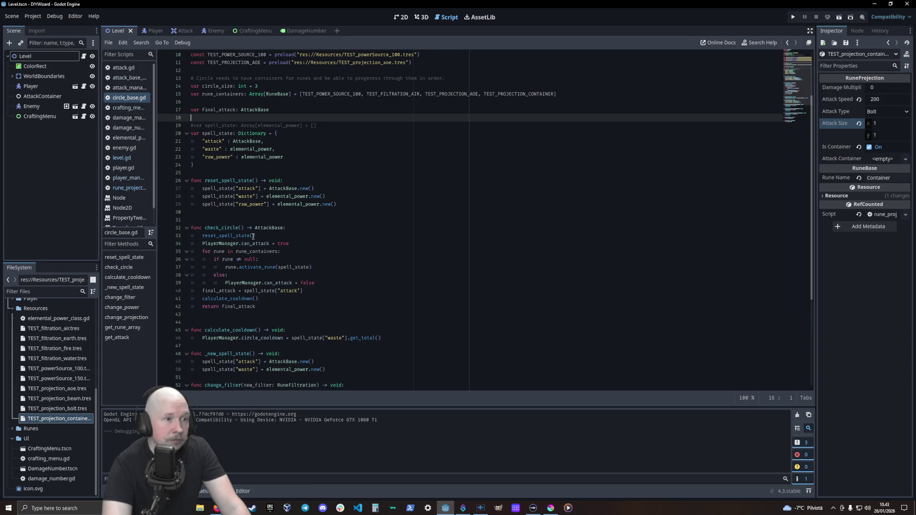
scroll(250, 245, up, 3)
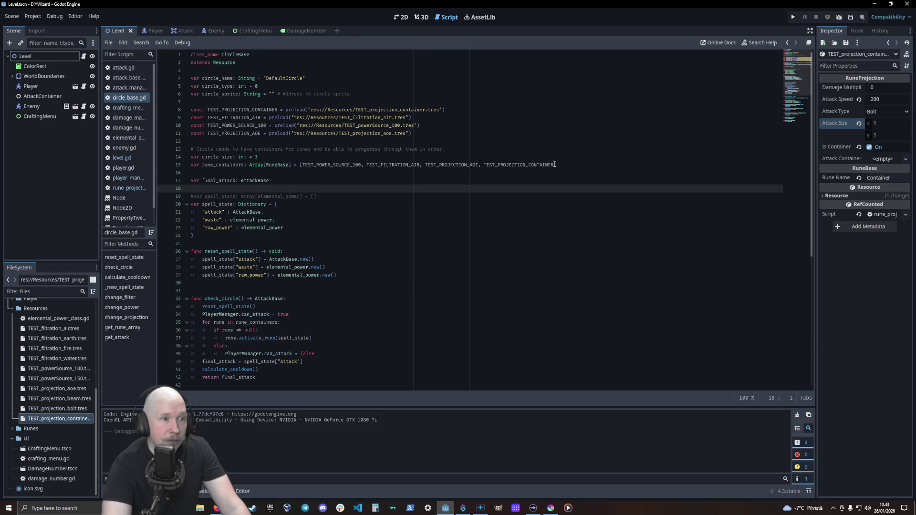
scroll(299, 254, down, 5)
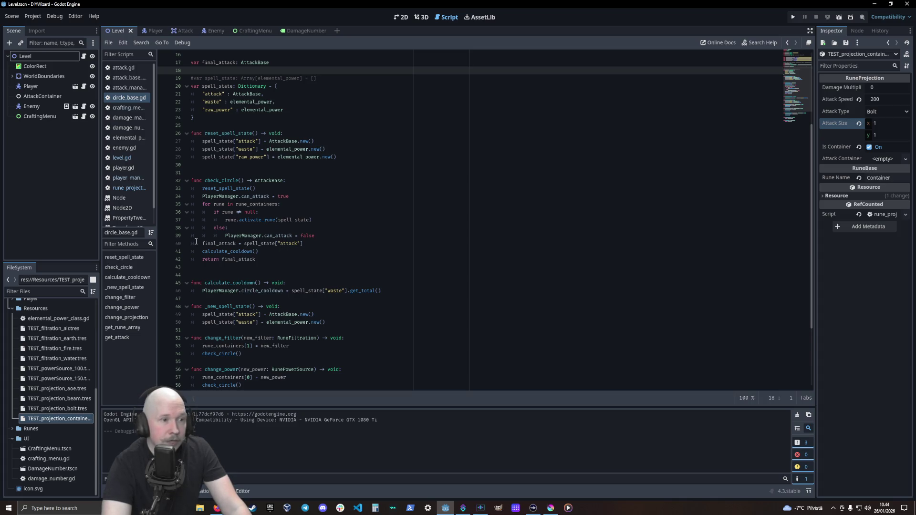
click(164, 251)
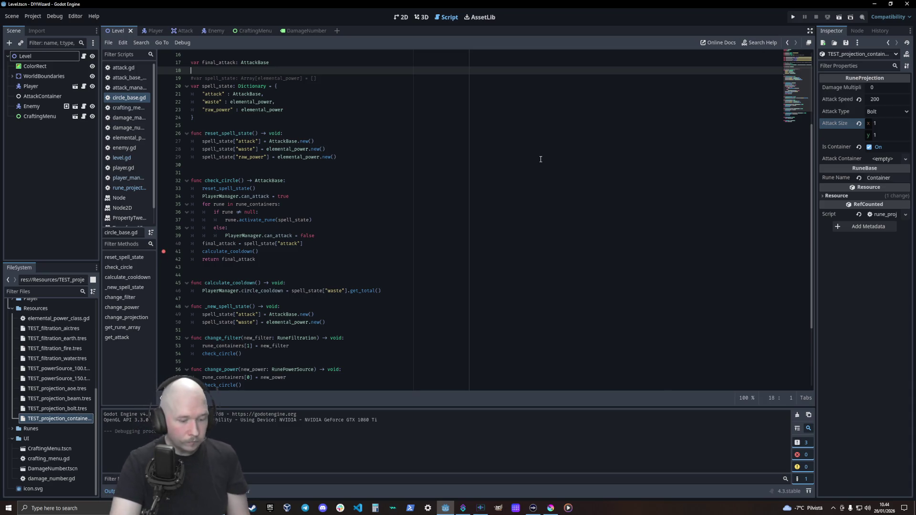
- Run to the line-41 breakpoint and jump to line 40, where final_attack is assigned
key(F5)
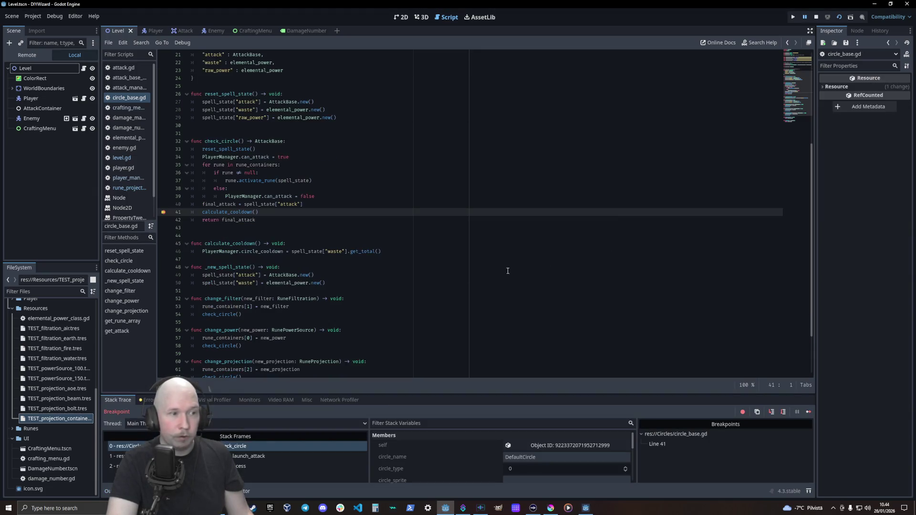
mouse_move(225, 205)
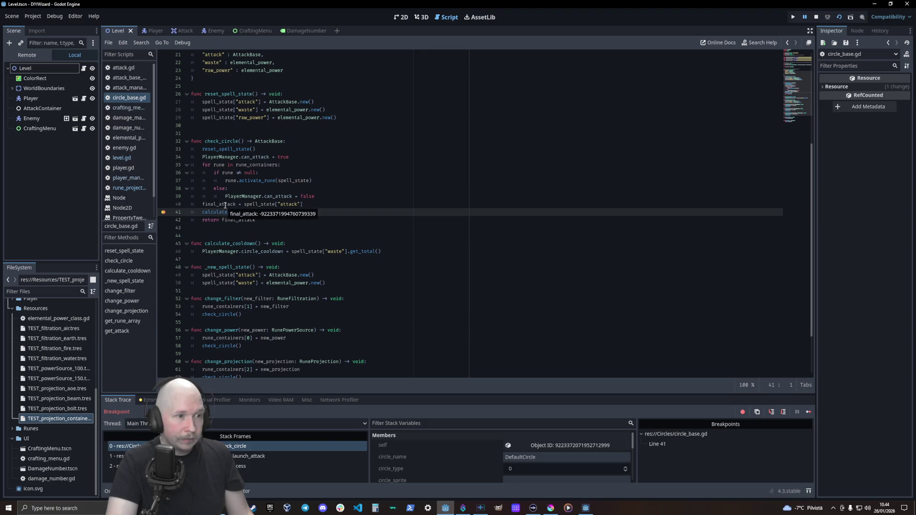
mouse_move(268, 205)
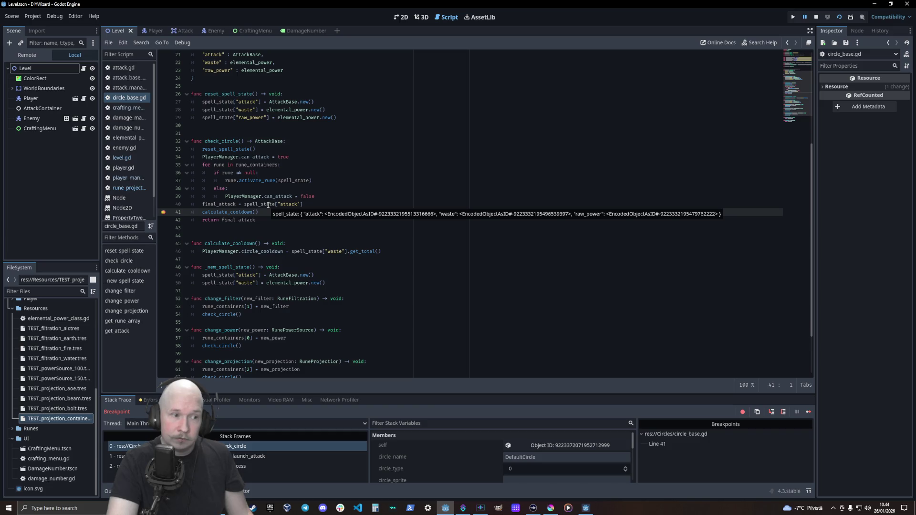
click(269, 205)
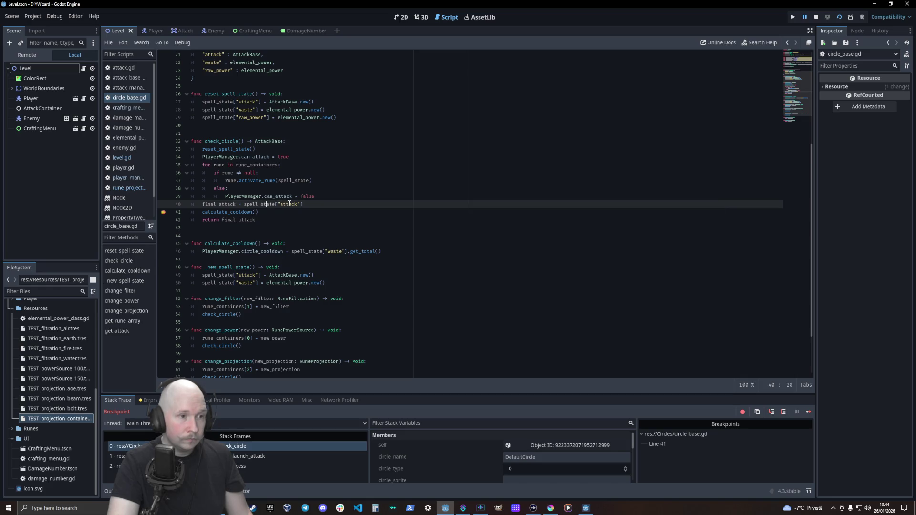
- Inspect final_attack's contained attack: air, size 3, speed 0, not a container
scroll(425, 453, down, 2)
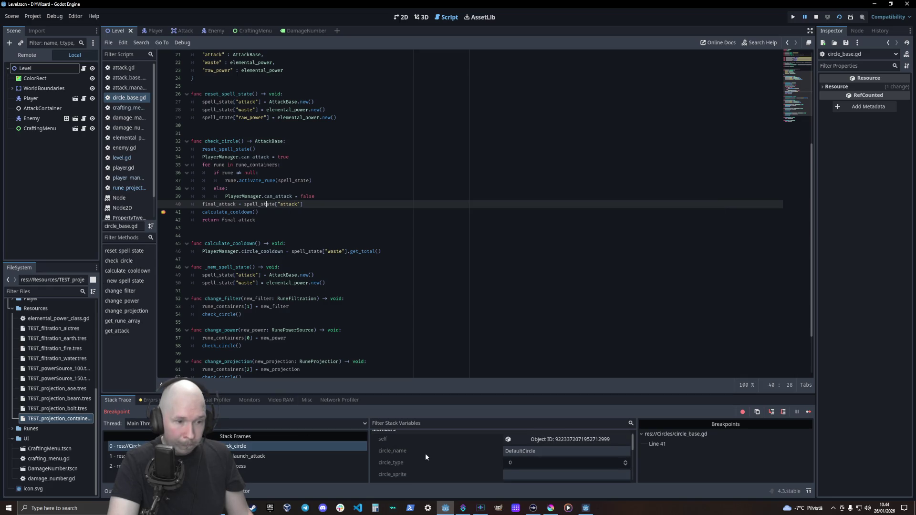
scroll(425, 453, down, 3)
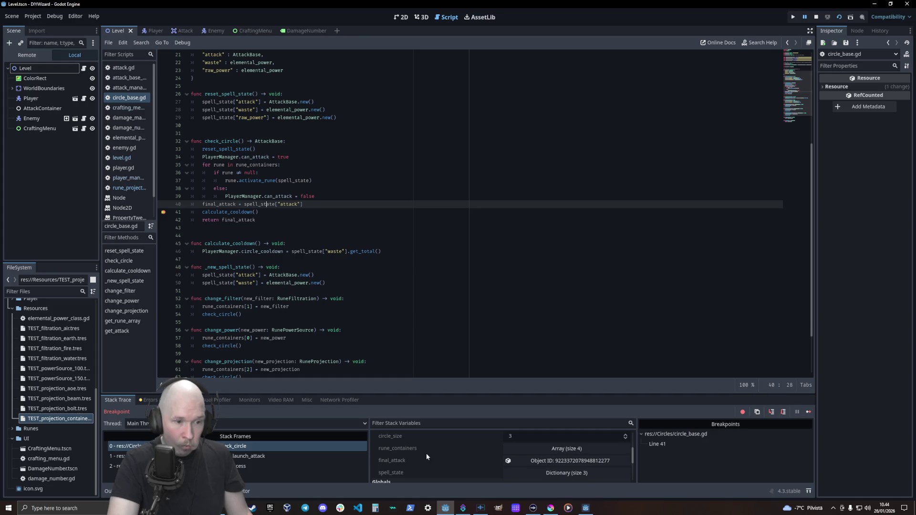
click(547, 460)
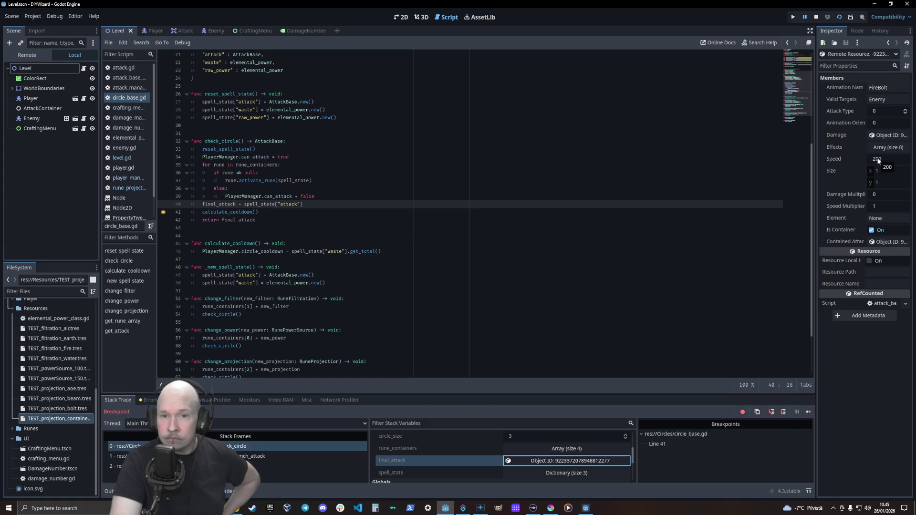
click(880, 229)
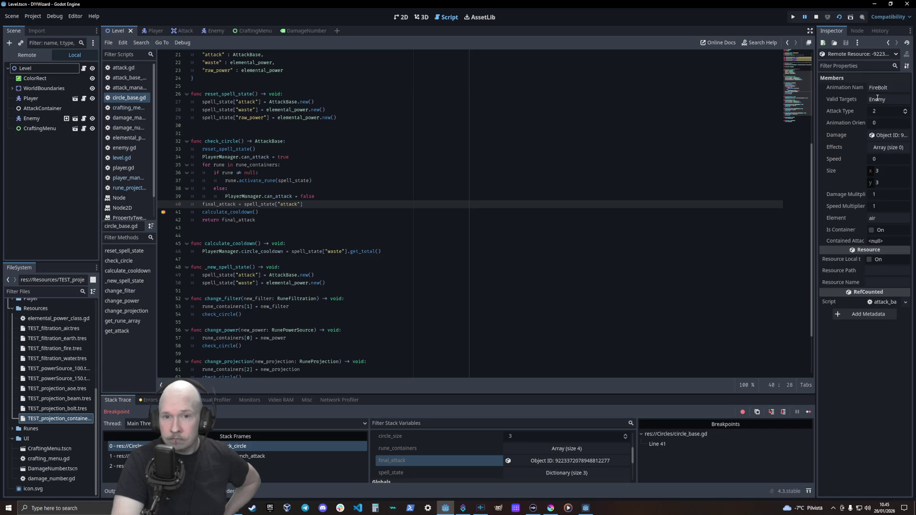
click(465, 182)
- Add ']#' after TEST_PROJECTION_AOE on line 15, stop debugging, and clear the line-41 breakpoint
scroll(477, 176, up, 7)
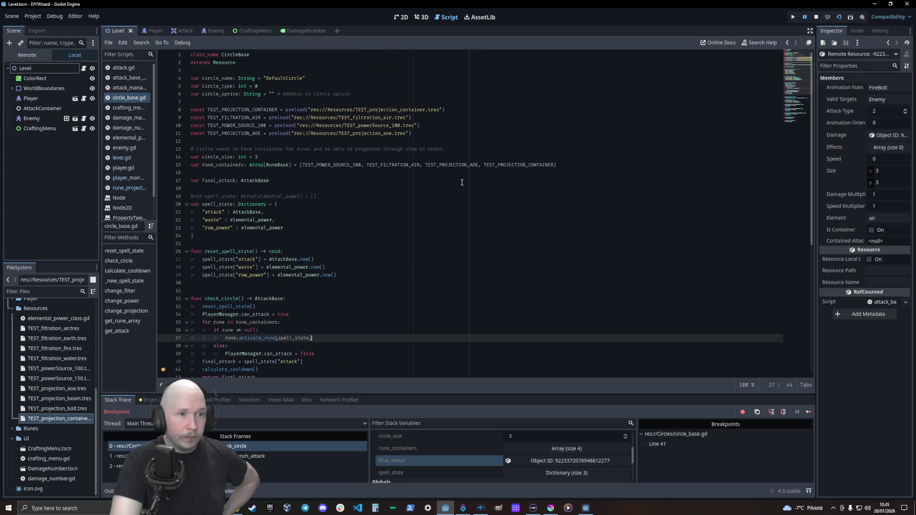
click(480, 165)
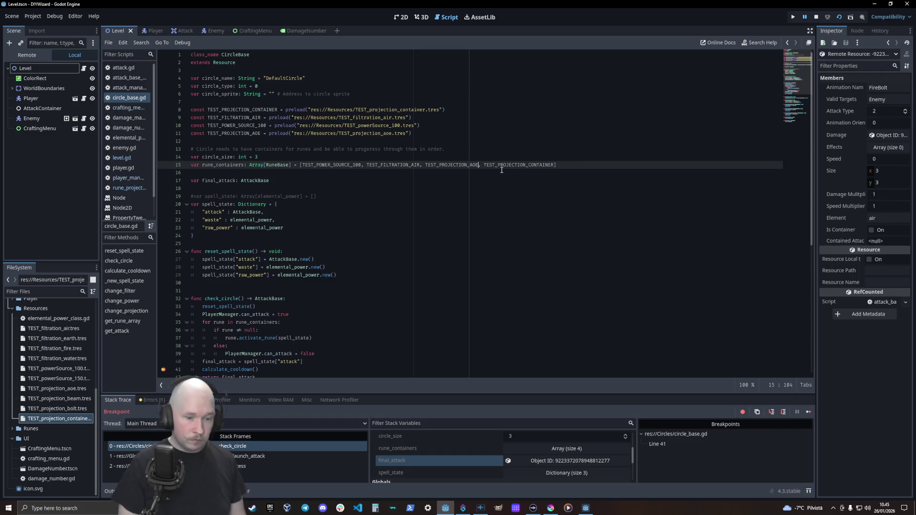
text(])
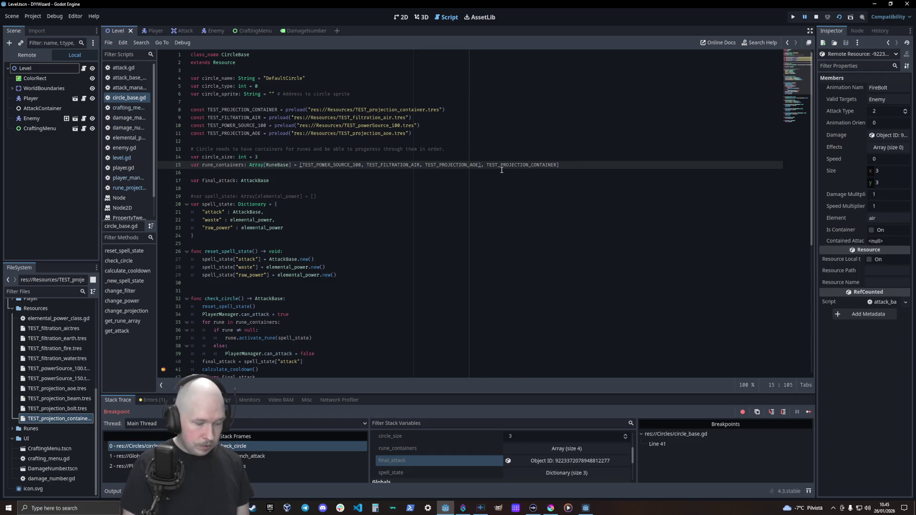
text(#)
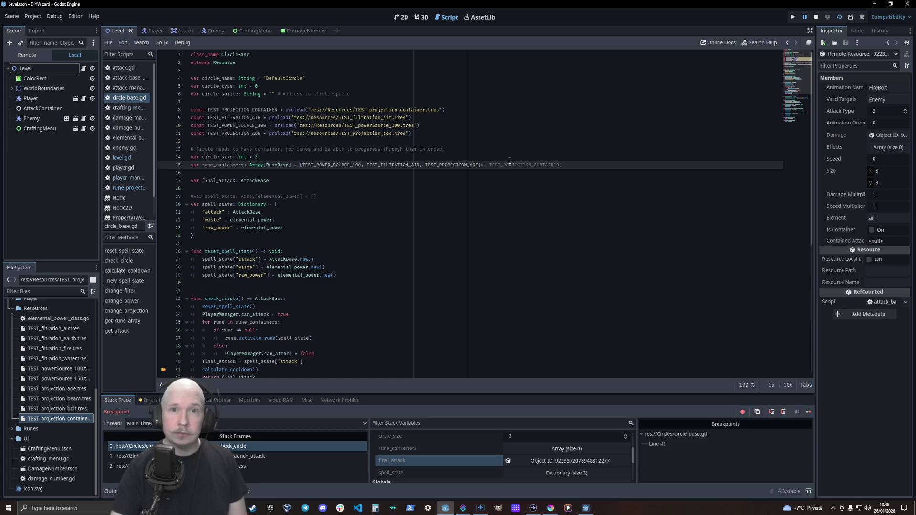
click(816, 17)
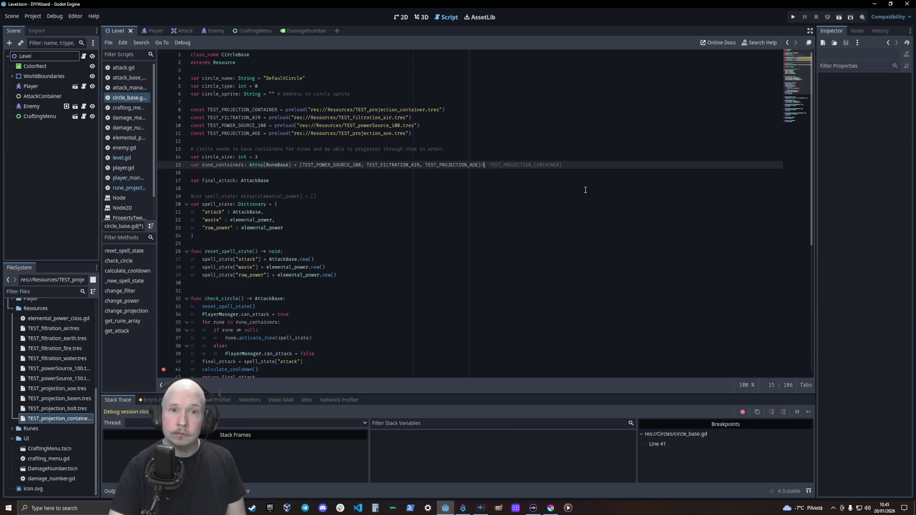
click(163, 370)
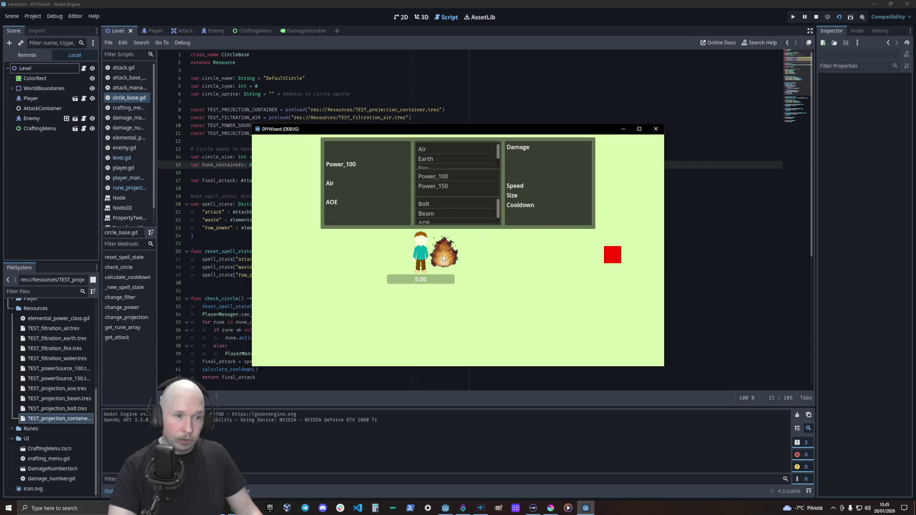
- Test an Air Bolt spell against the enemy, then close the game
click(433, 151)
click(454, 205)
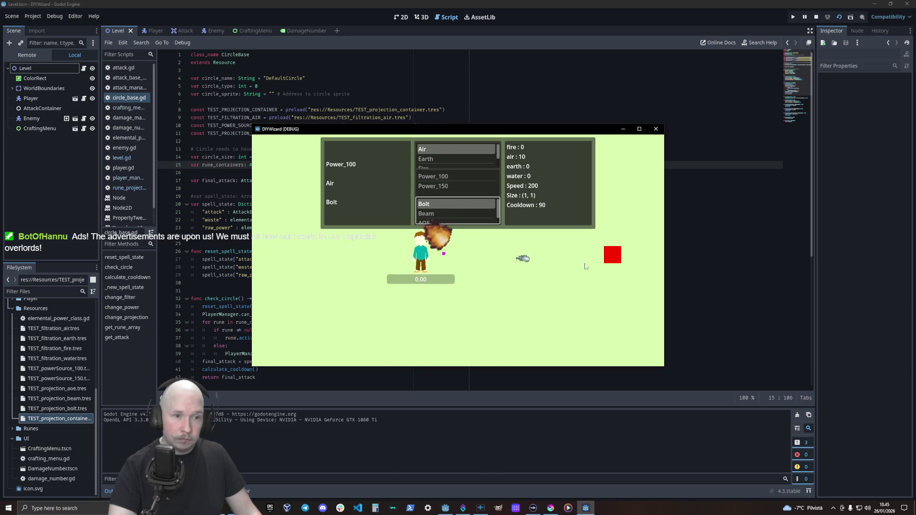
click(656, 129)
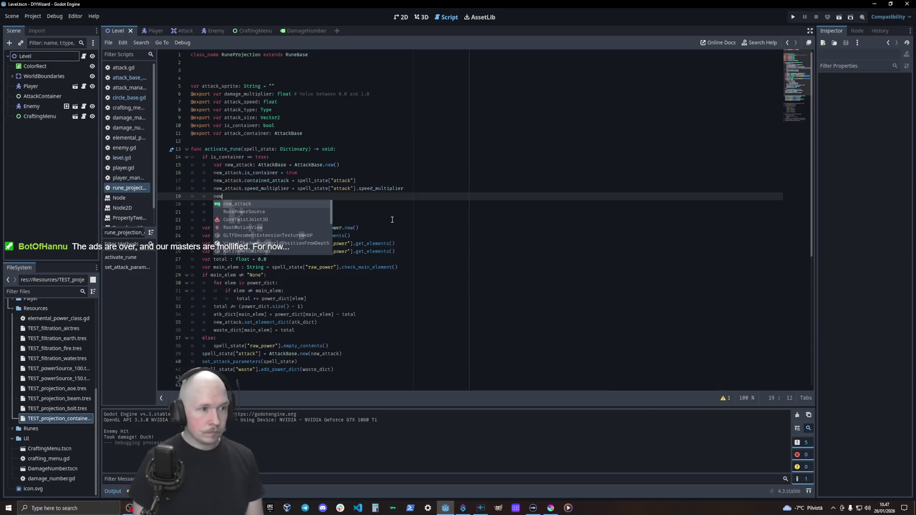
- Write line 19 as new_attack.damage = spell_state["attack"].damage inside the is_container block
text(.damage )
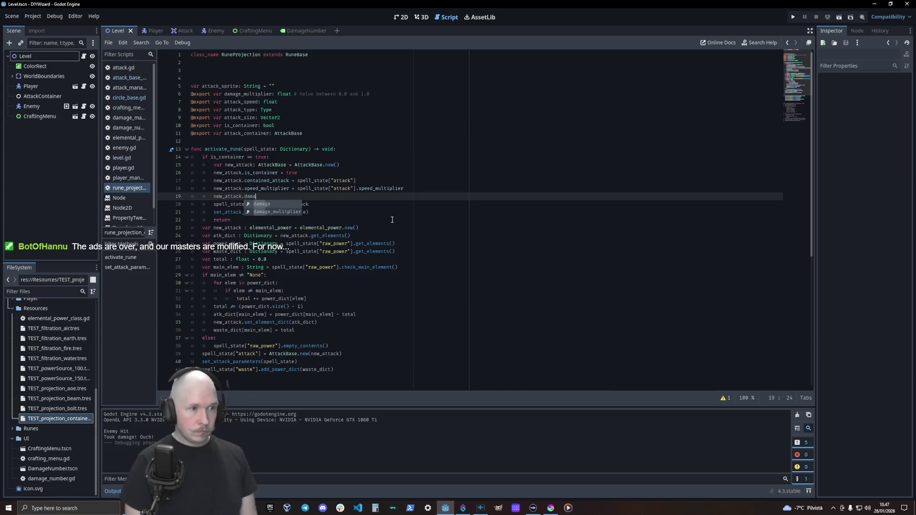
text(=)
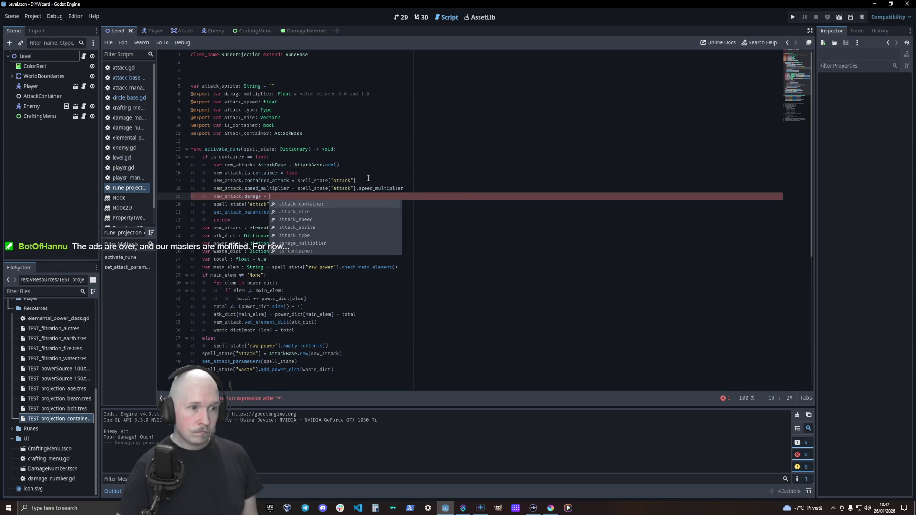
drag(357, 180, 295, 180)
key(ctrl+c)
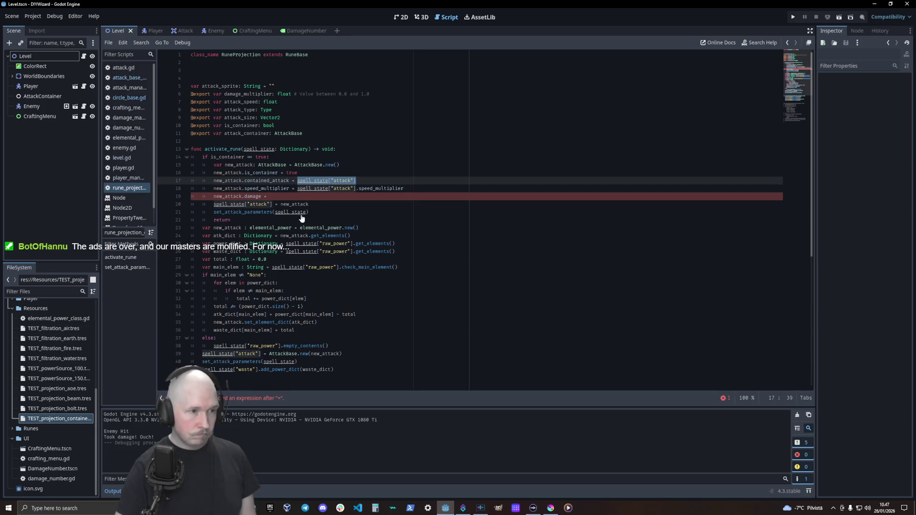
click(293, 196)
key(ctrl+v)
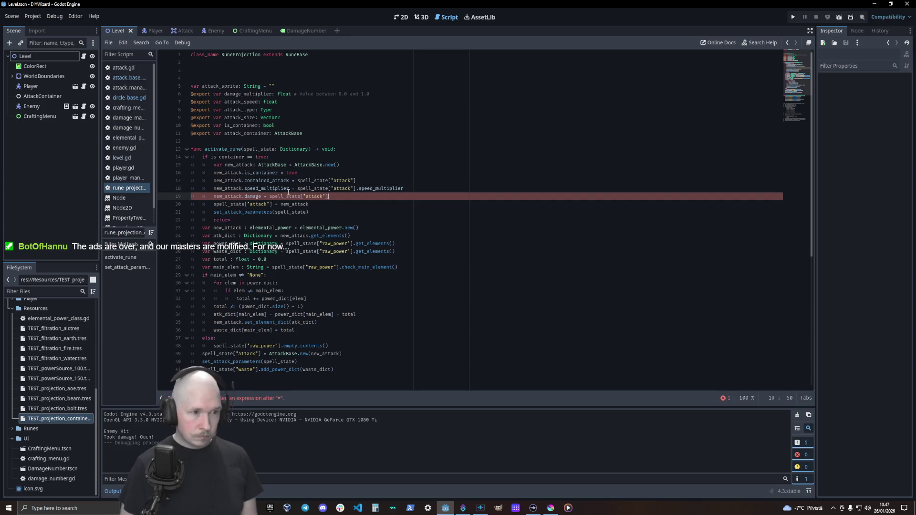
text(.dama)
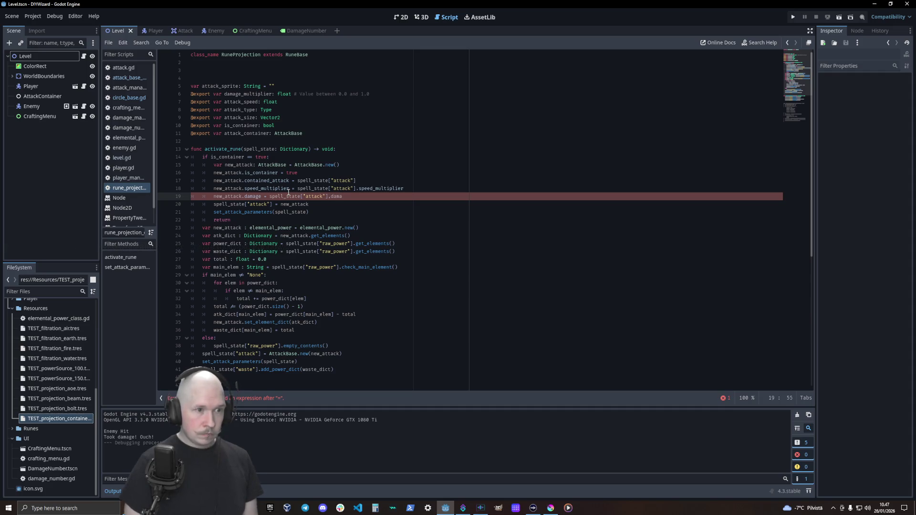
key(BackSpace)
key(BackSpace)
text(damage)
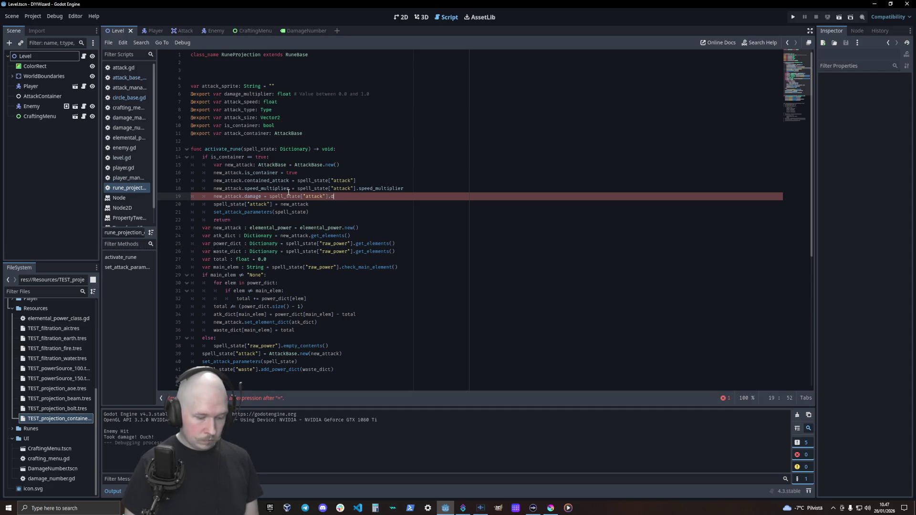
click(365, 228)
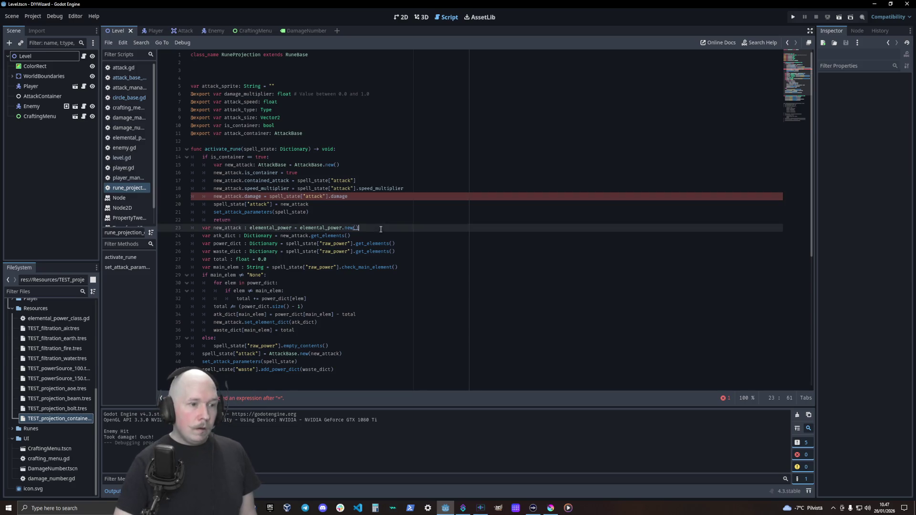
scroll(309, 247, down, 5)
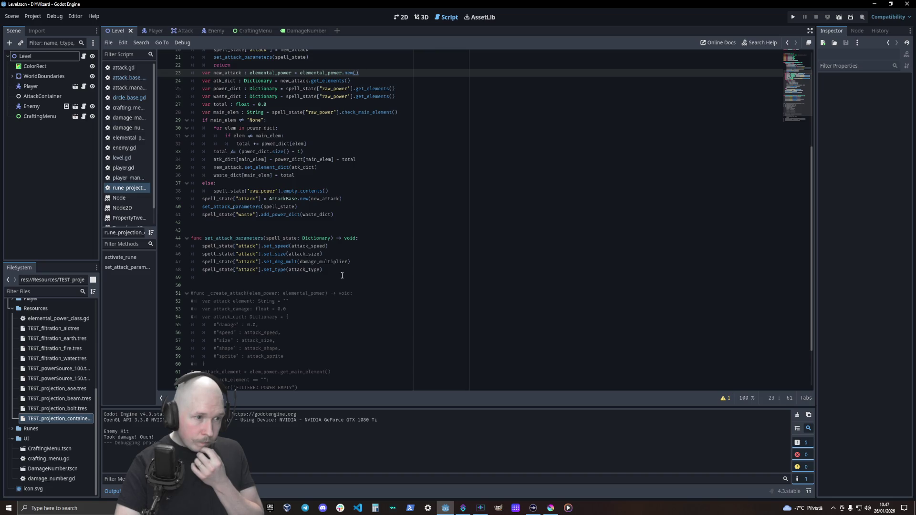
scroll(342, 275, up, 7)
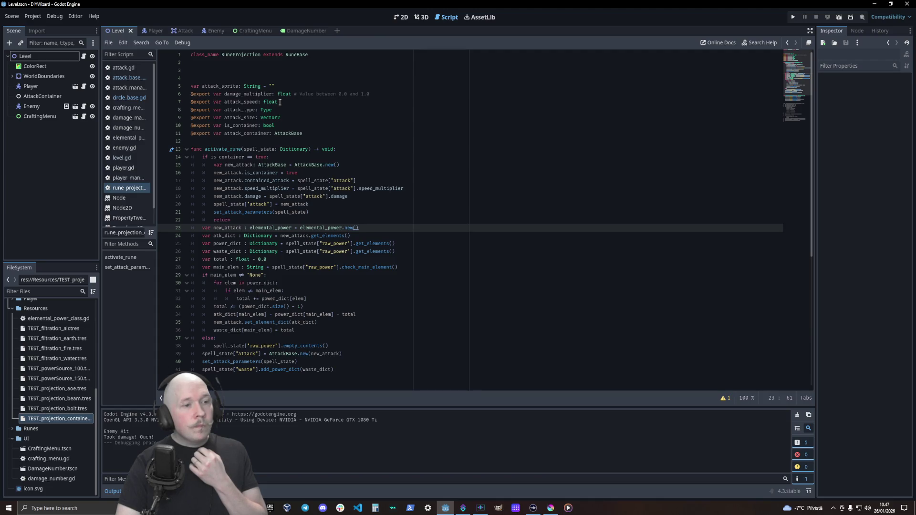
scroll(286, 191, down, 8)
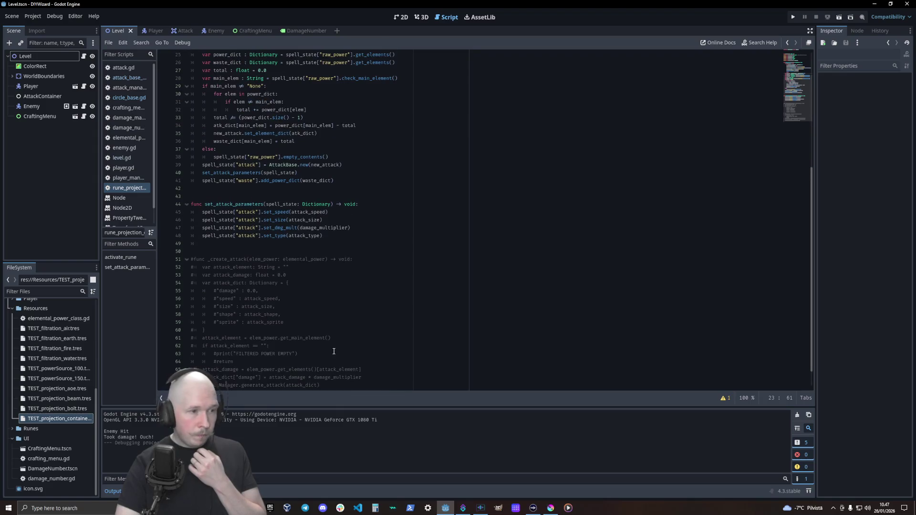
- Start a function copy_attack_parameters(new_attack, old_attack) on empty line 50
click(284, 252)
text(func )
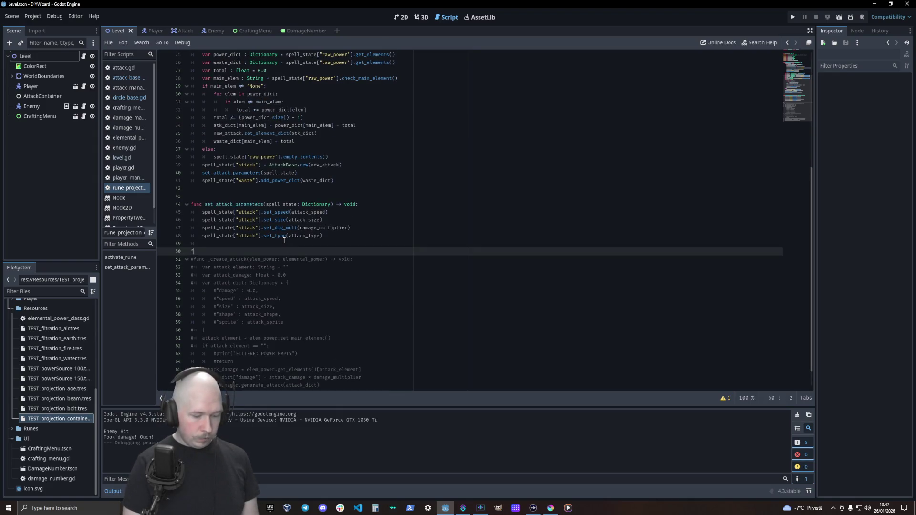
text(copy_)
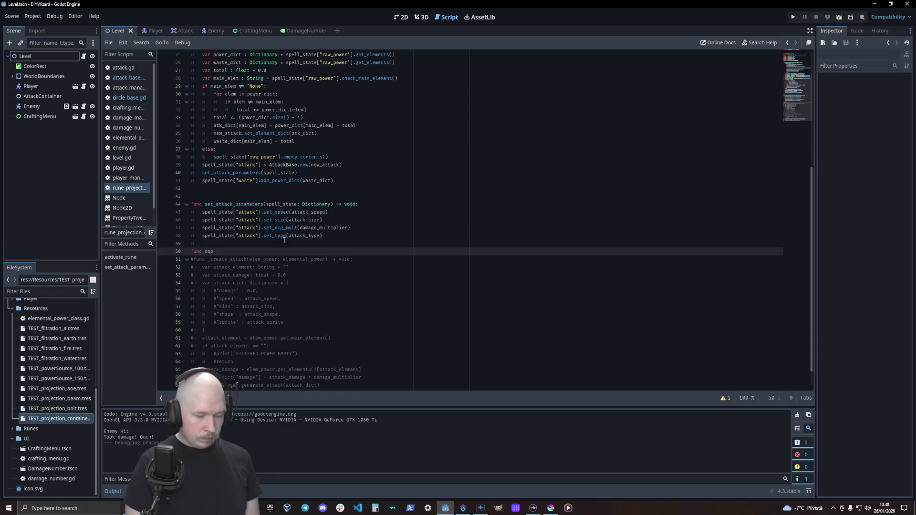
text(attack_p)
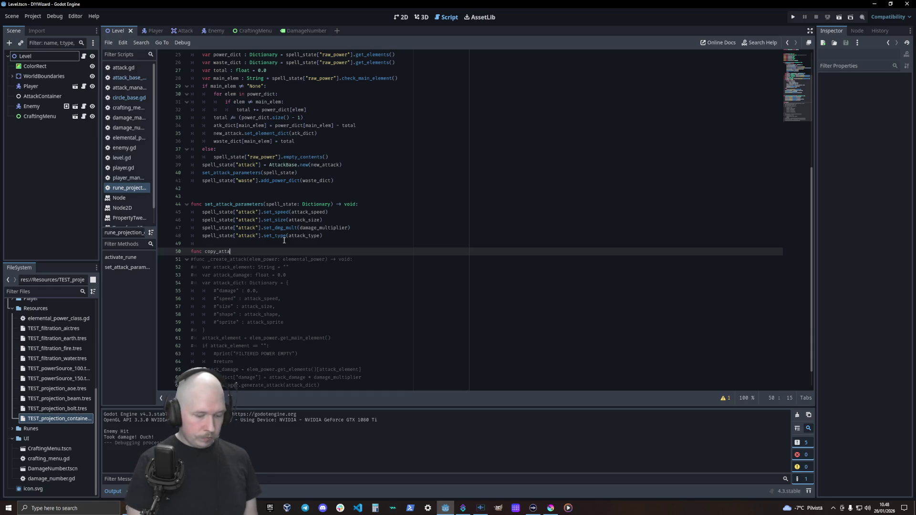
text(arameter)
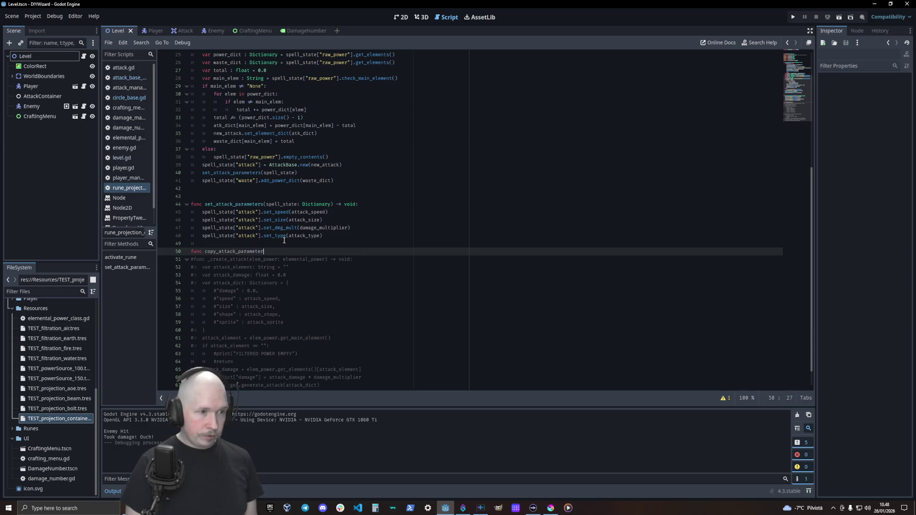
text(s()
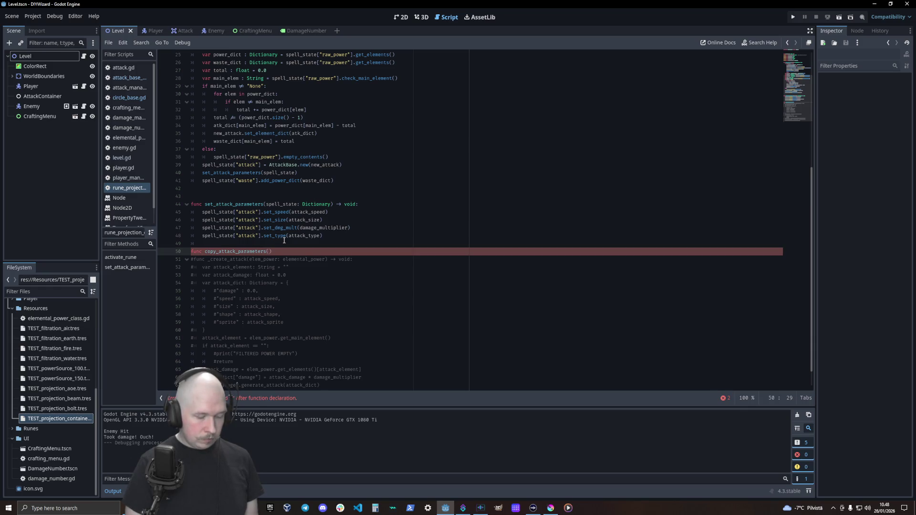
text(new_)
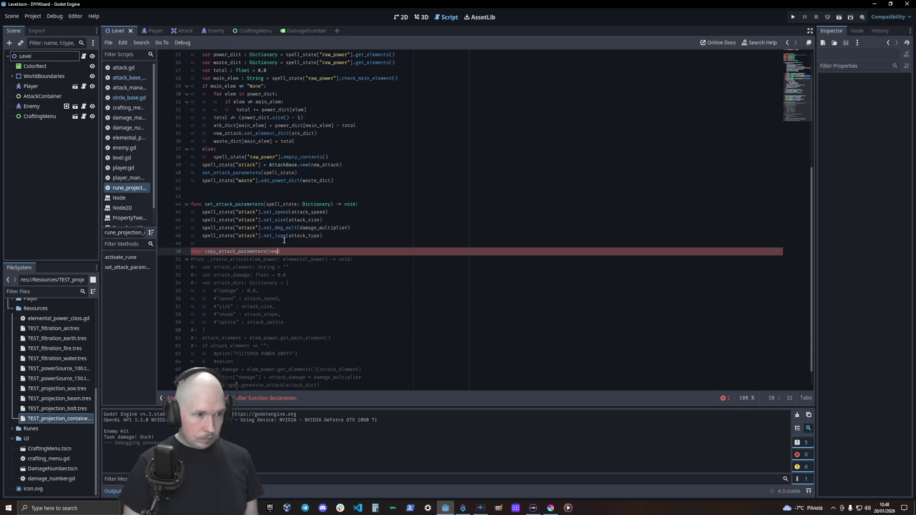
text(spel)
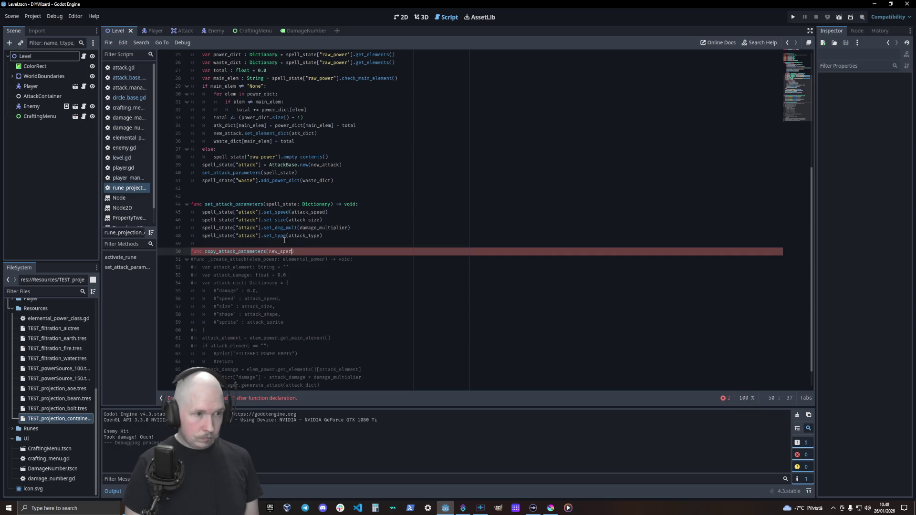
key(BackSpace)
key(BackSpace)
key(BackSpace)
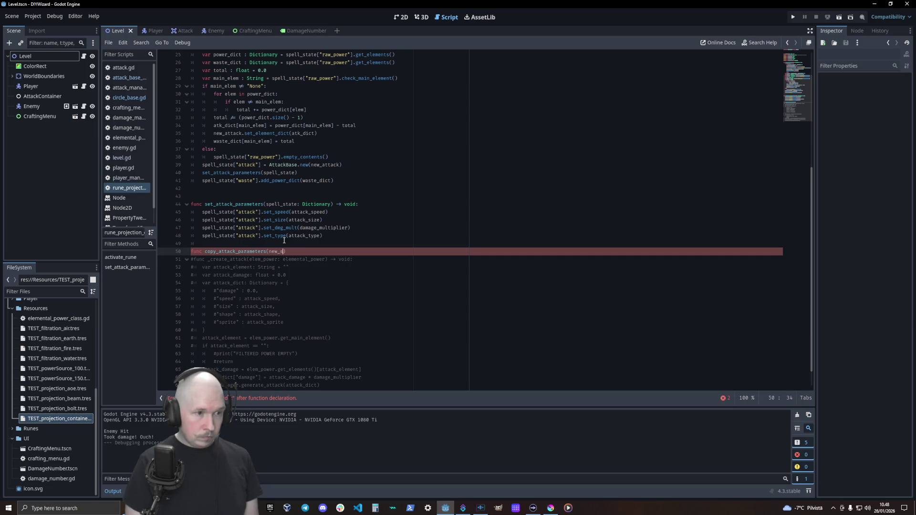
key(BackSpace)
key(BackSpace)
key(BackSpace)
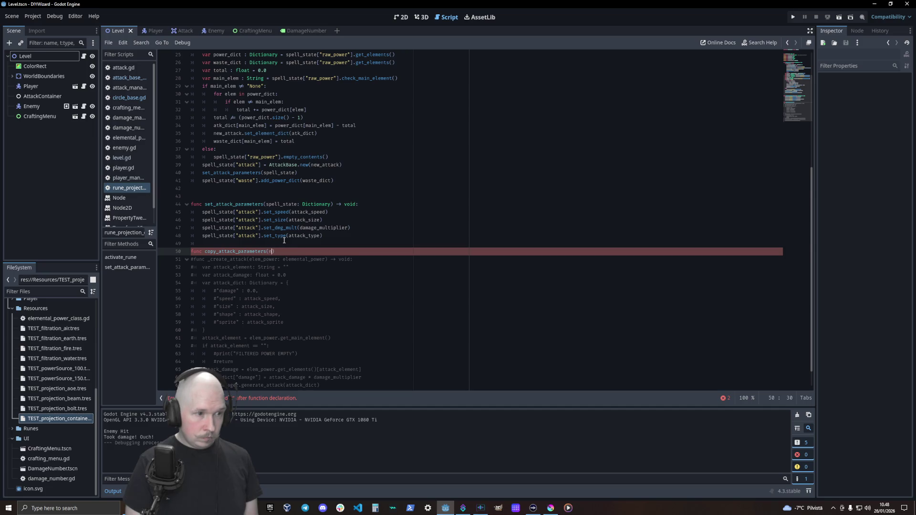
text(ew_attack,)
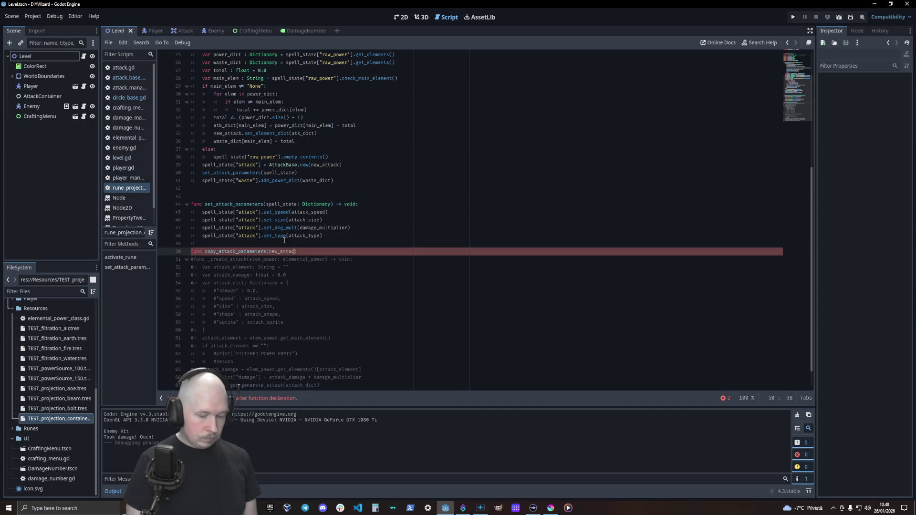
text( old_attack)
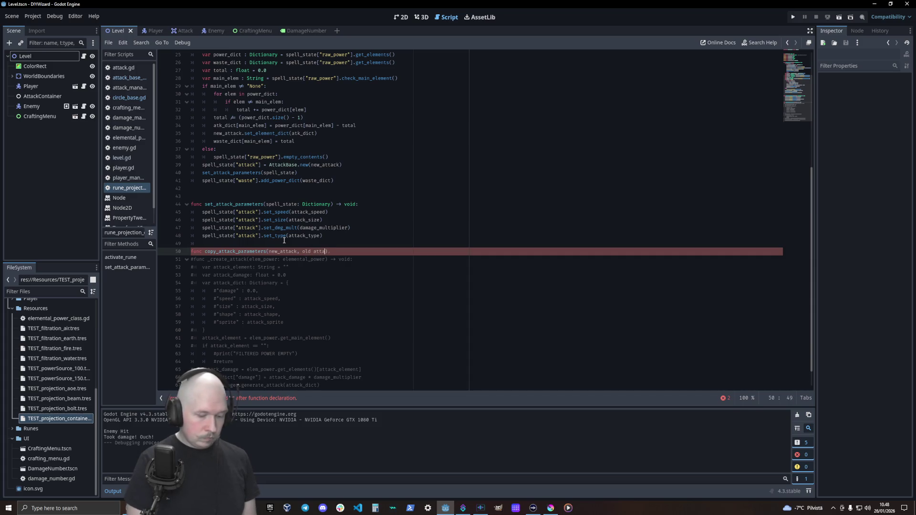
key(Left)
key(Left)
key(Left)
key(BackSpace)
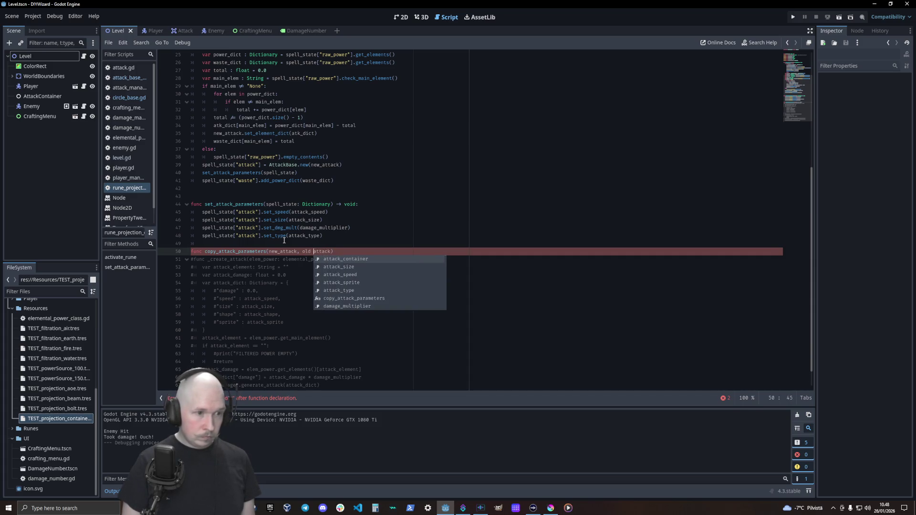
text(_)
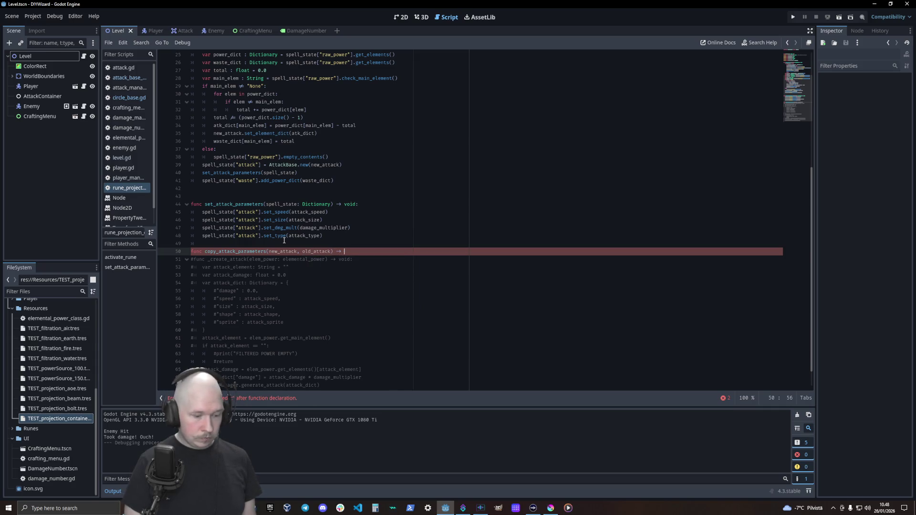
text( Atta)
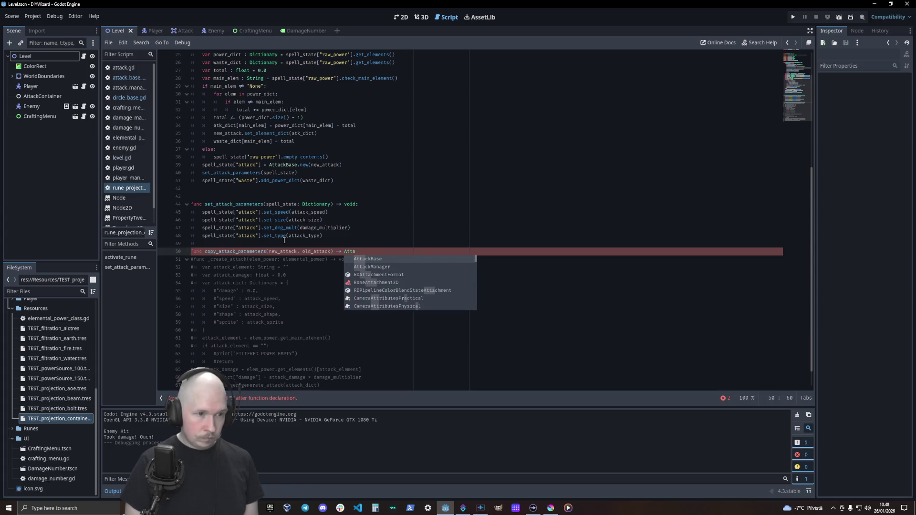
- Give the function a void return type and begin its body with new_attack
key(Return)
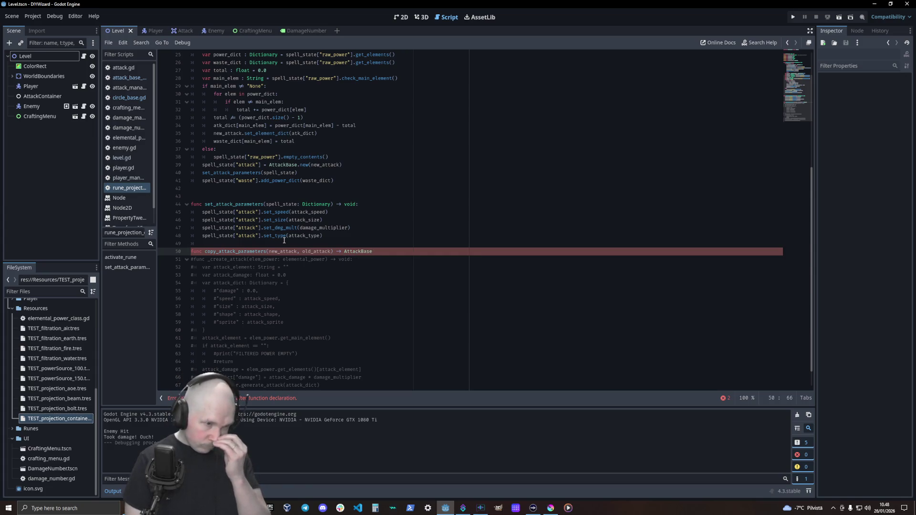
key(BackSpace)
key(BackSpace)
key(BackSpace)
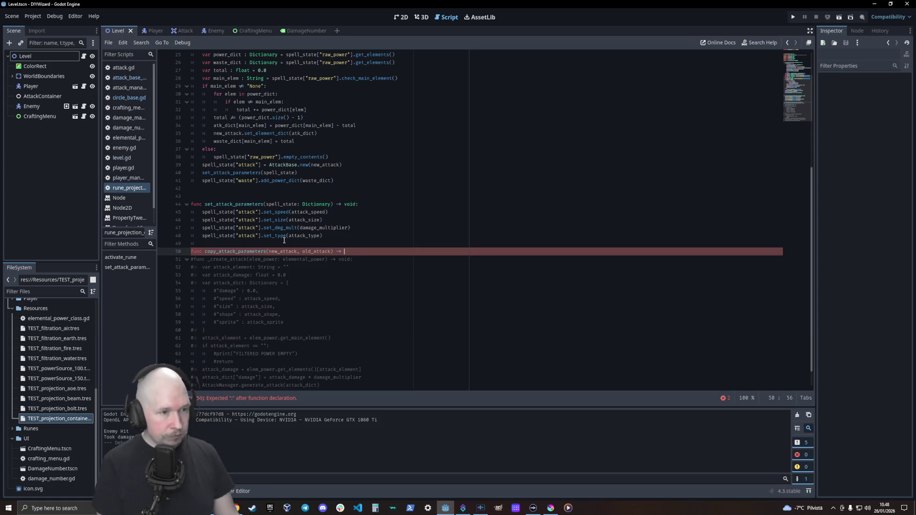
text(void)
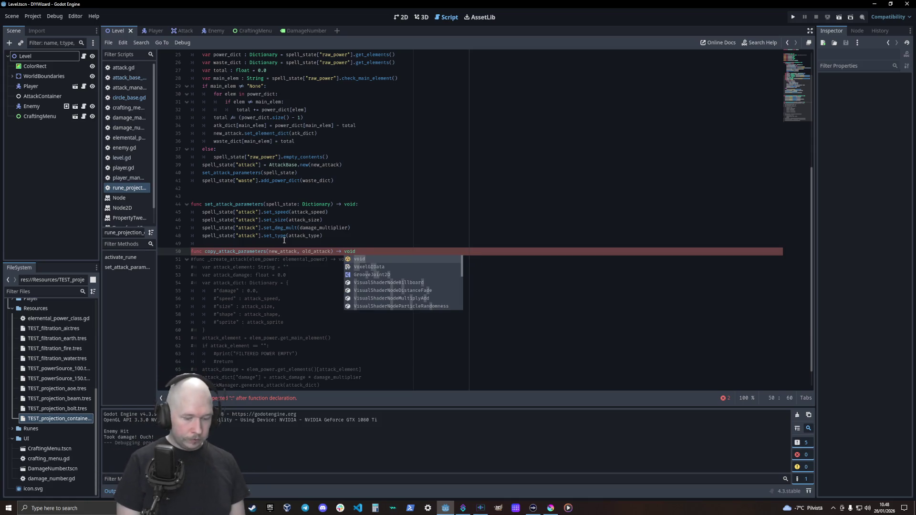
text(:)
key(Return)
key(Return)
key(Return)
key(Up)
key(Up)
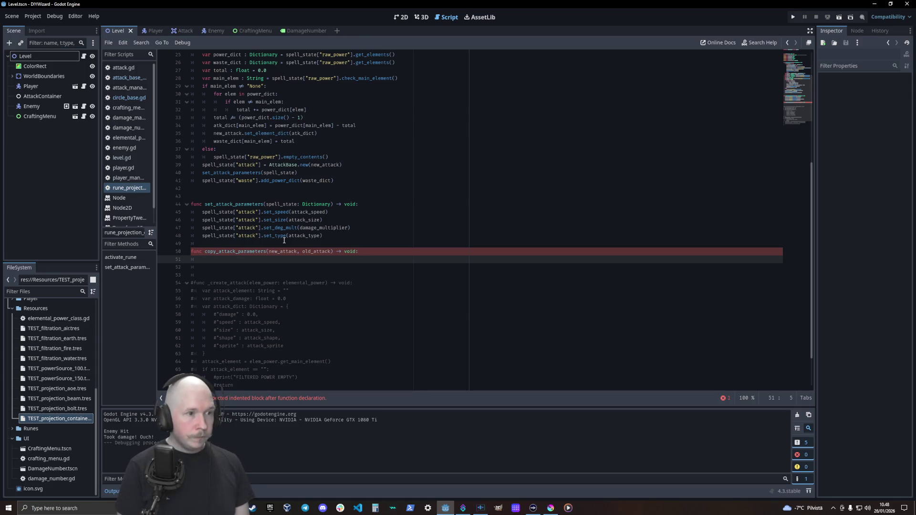
text(ew)
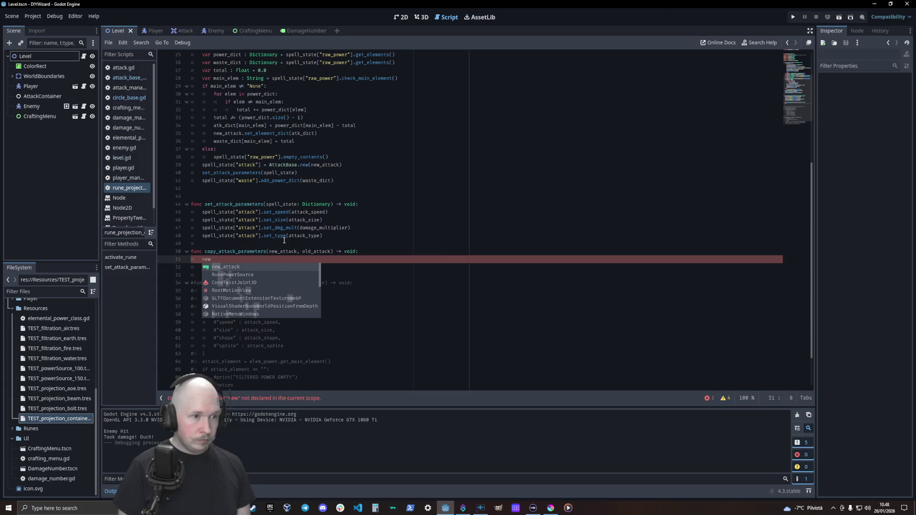
key(Return)
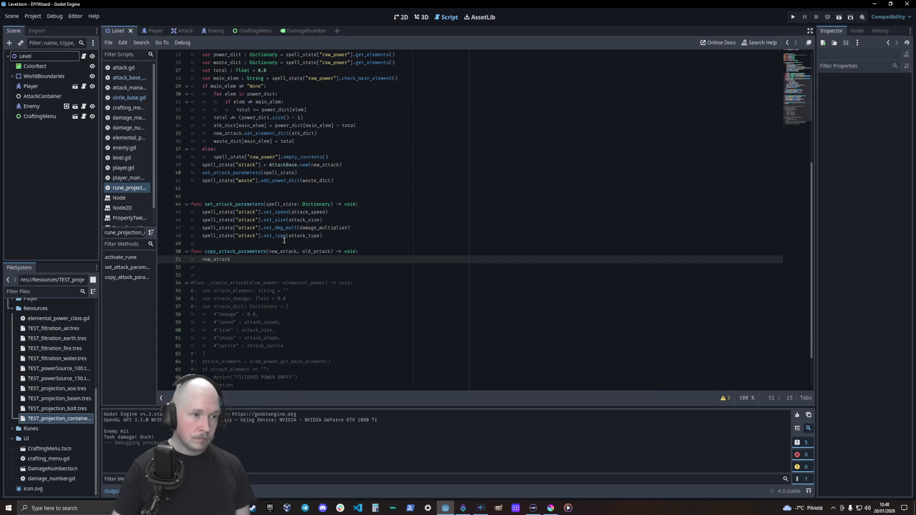
scroll(284, 241, up, 4)
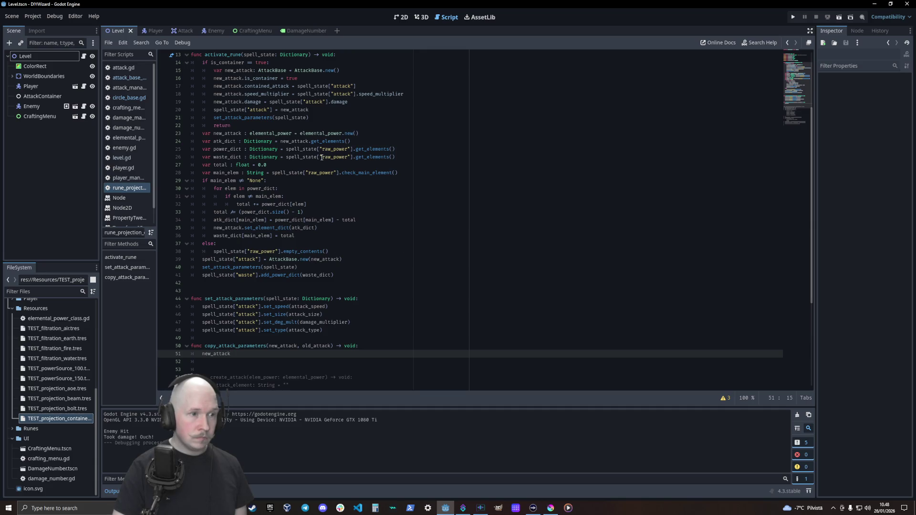
scroll(287, 194, up, 4)
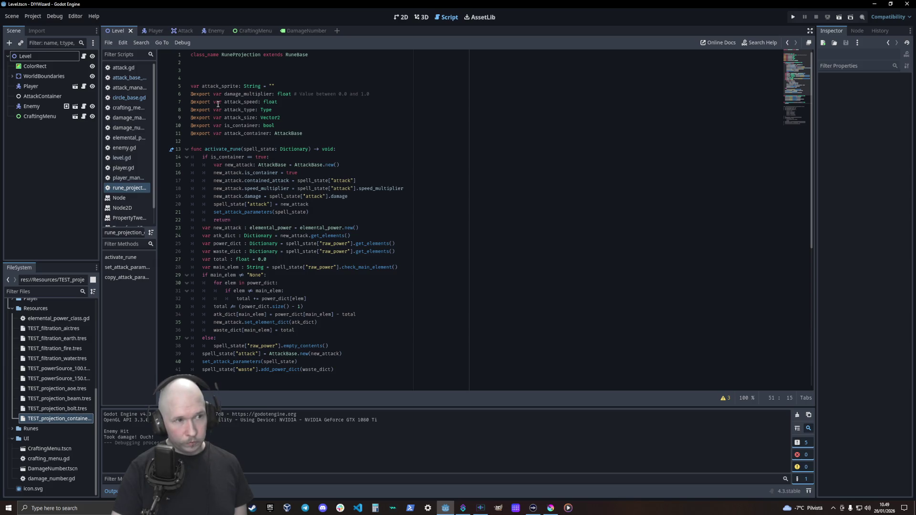
- Delete the unfinished copy_attack_parameters function and run the game
scroll(218, 103, down, 7)
drag(245, 286, 189, 275)
key(BackSpace)
key(BackSpace)
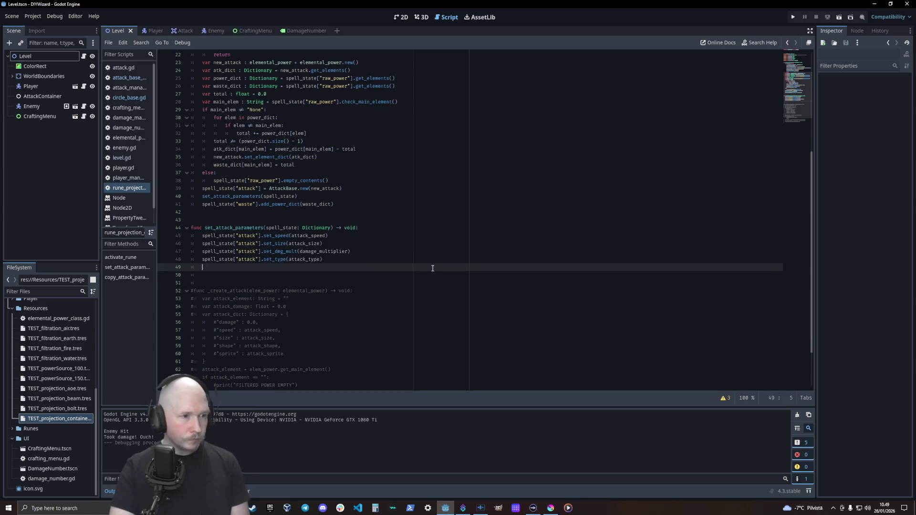
scroll(414, 264, up, 3)
scroll(413, 263, up, 4)
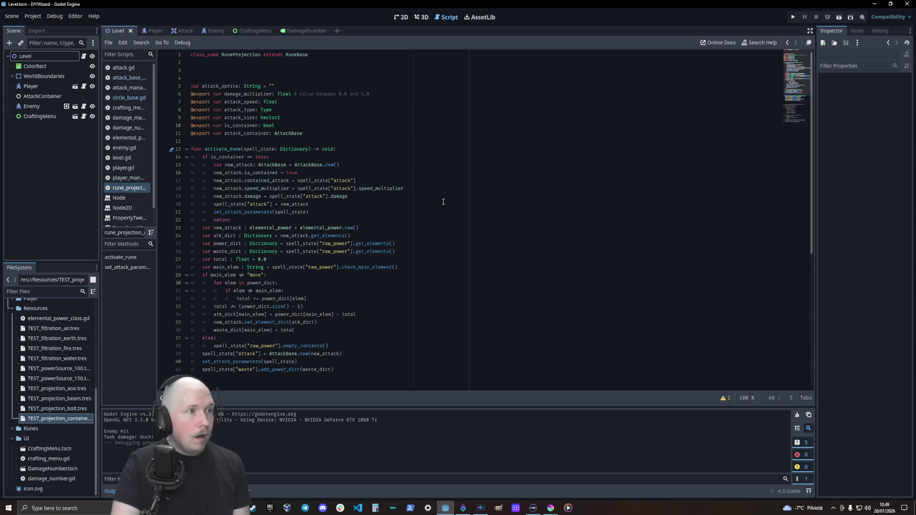
key(F5)
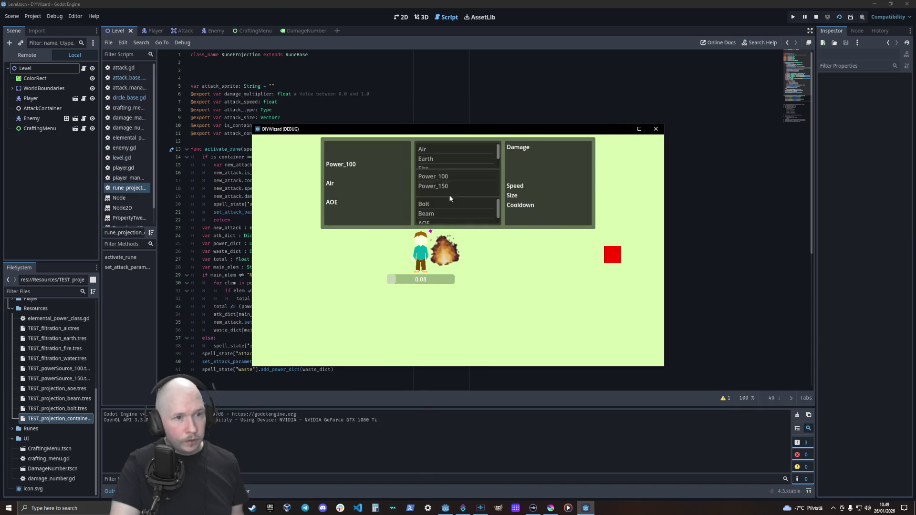
- Close the game, remove ']#' on line 15 of circle_base.gd, save, and rerun
click(656, 129)
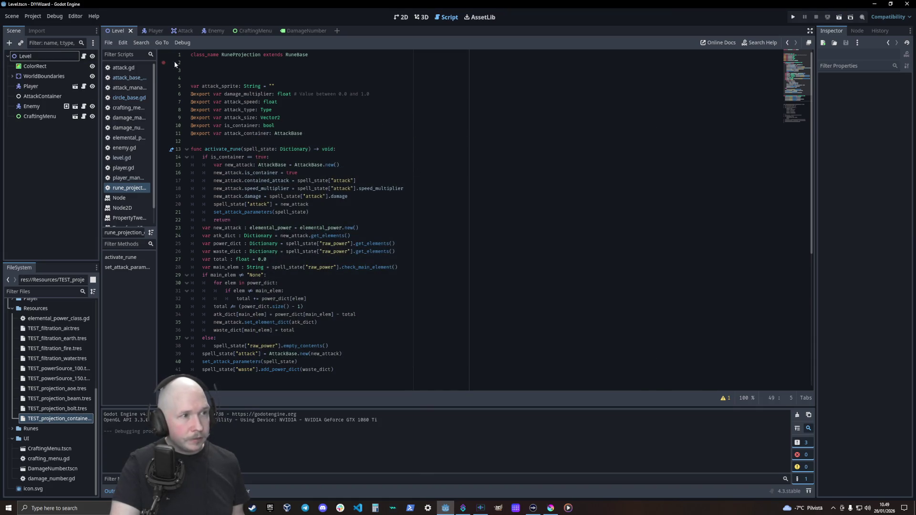
click(130, 97)
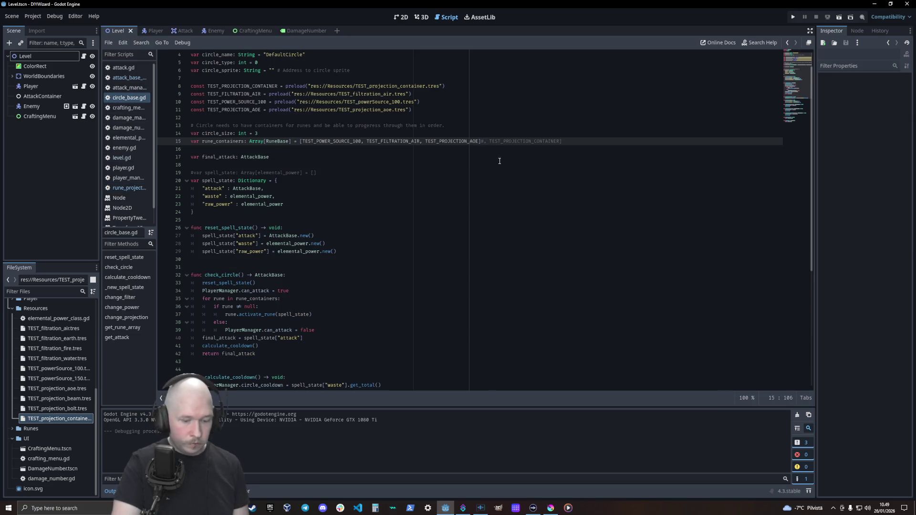
key(BackSpace)
key(BackSpace)
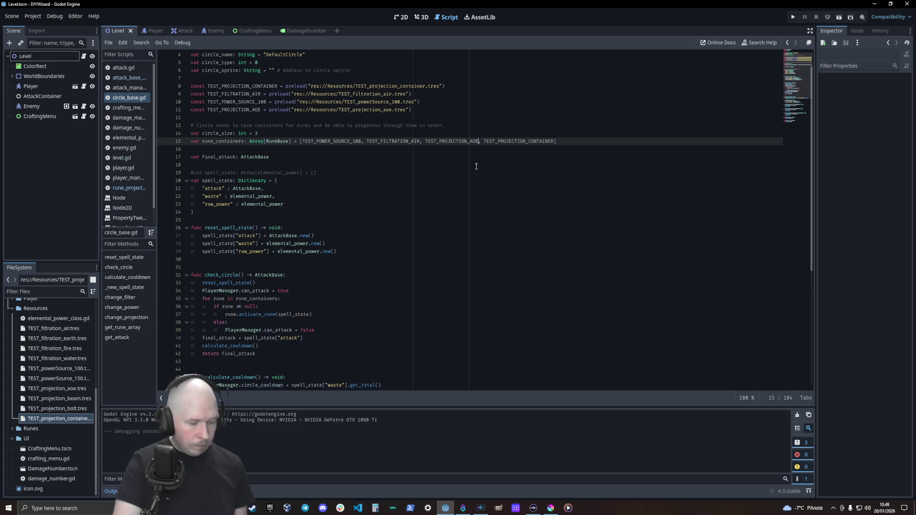
key(ctrl+s)
key(F5)
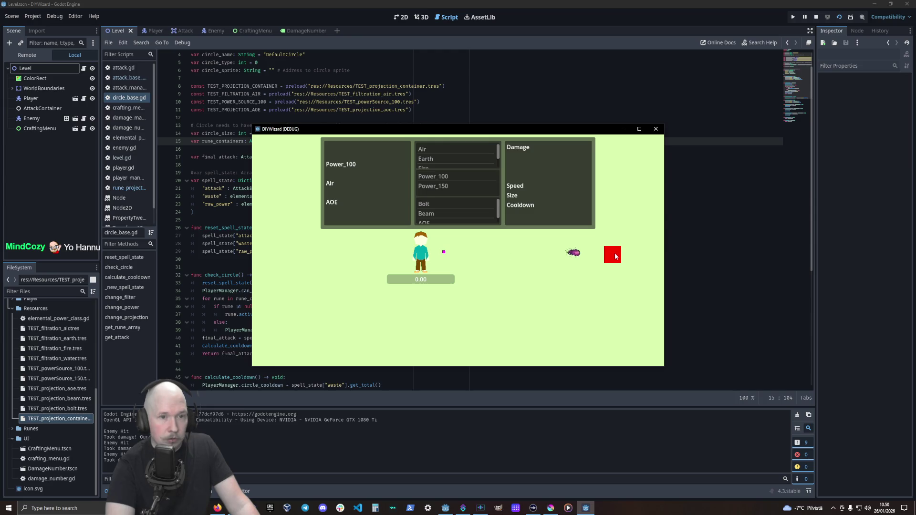
- Stop the game, delete the commented-out choose_animation("IceBolt") line in attack_manager.gd, then switch to attack.gd
click(656, 129)
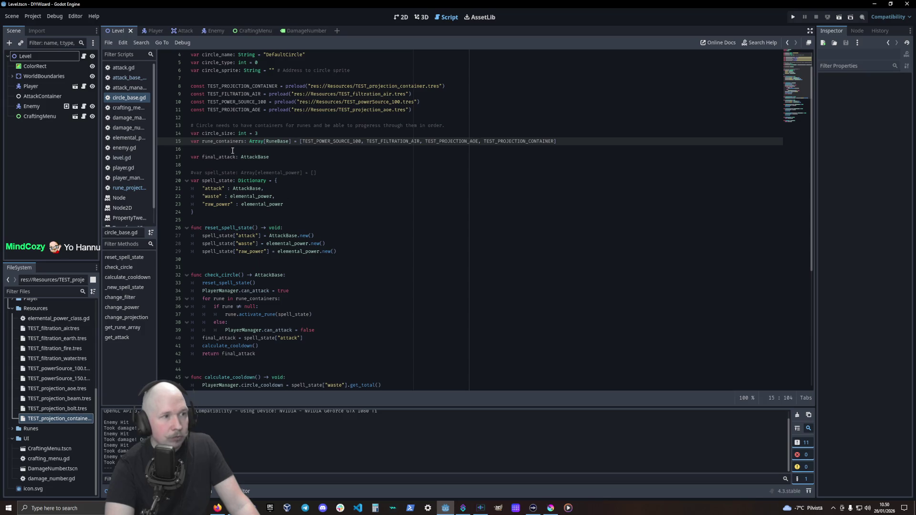
scroll(200, 100, up, 1)
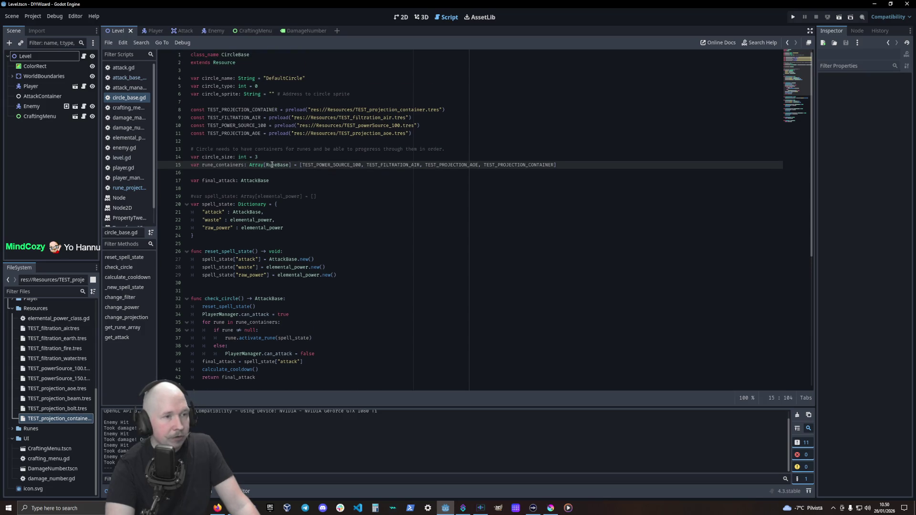
click(126, 87)
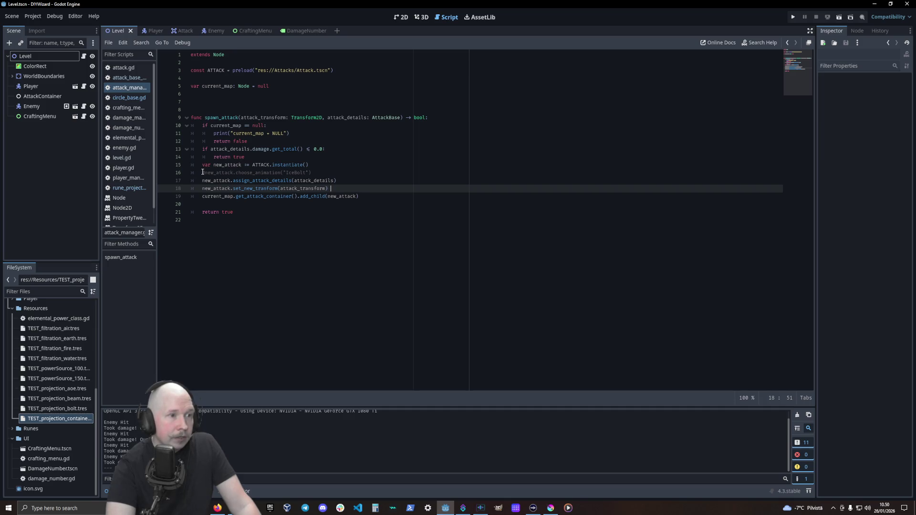
drag(318, 173, 202, 172)
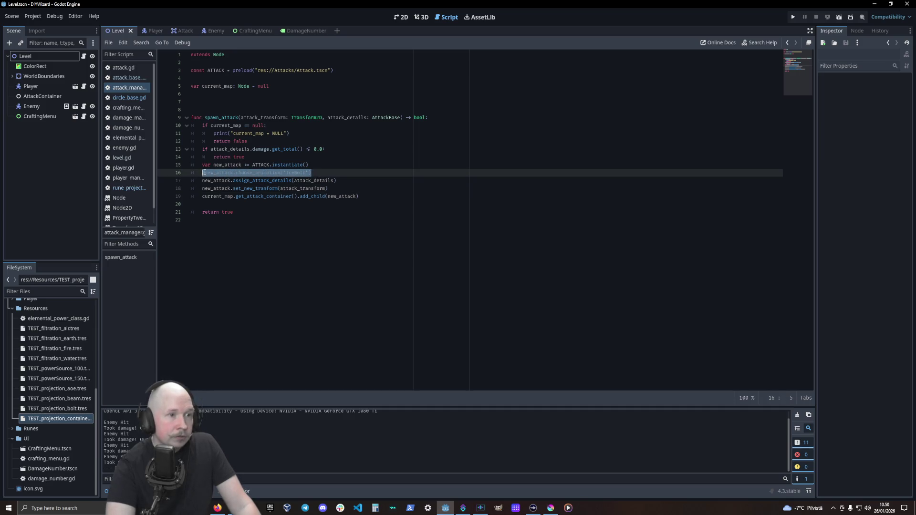
key(BackSpace)
key(BackSpace)
key(BackSpace)
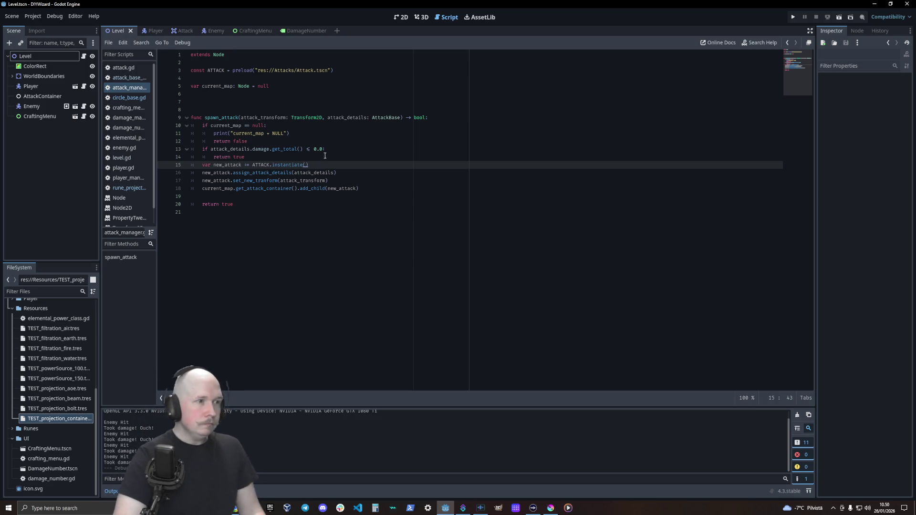
click(123, 67)
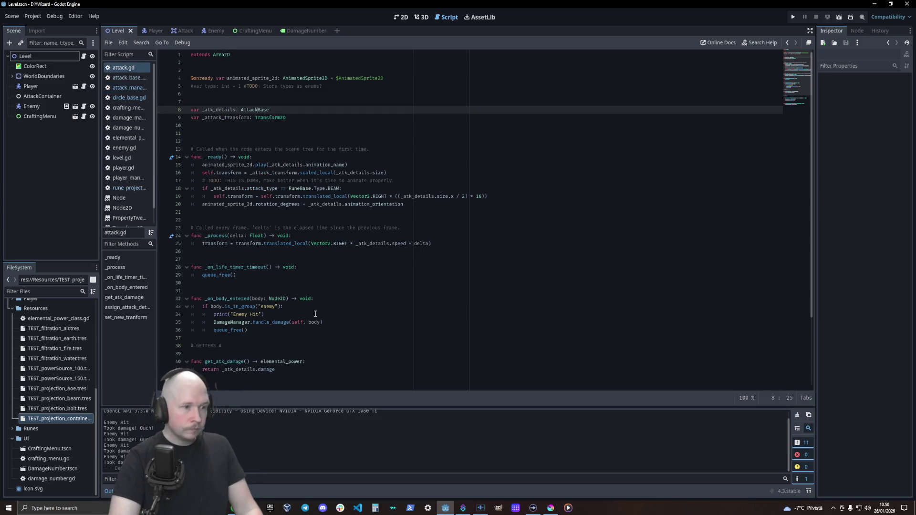
scroll(309, 305, down, 4)
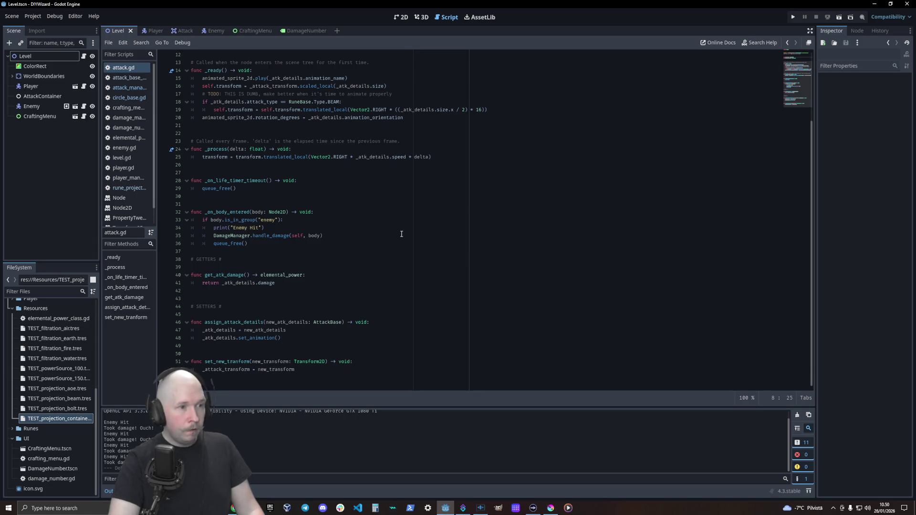
click(139, 79)
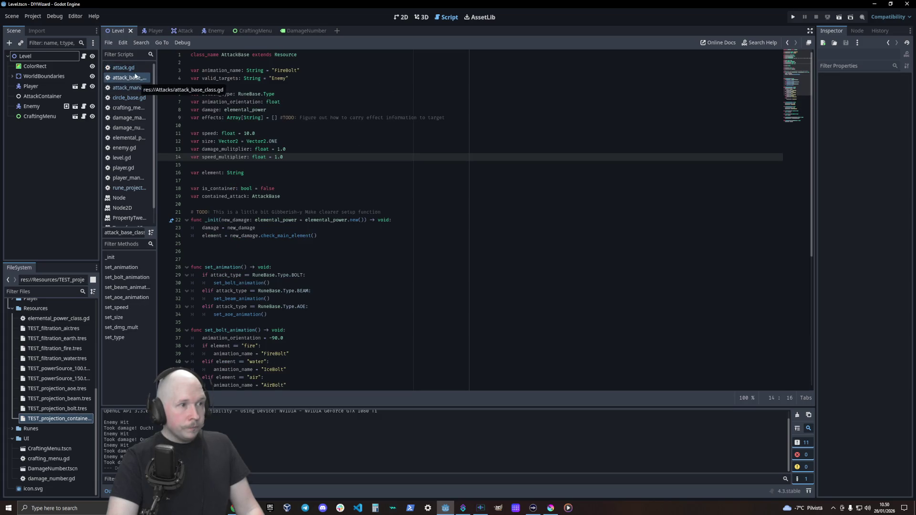
click(134, 70)
click(138, 92)
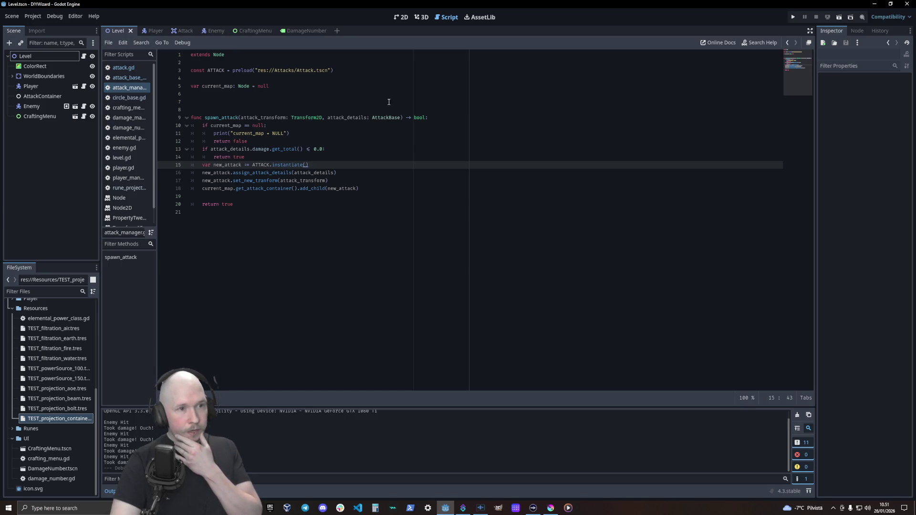
click(128, 77)
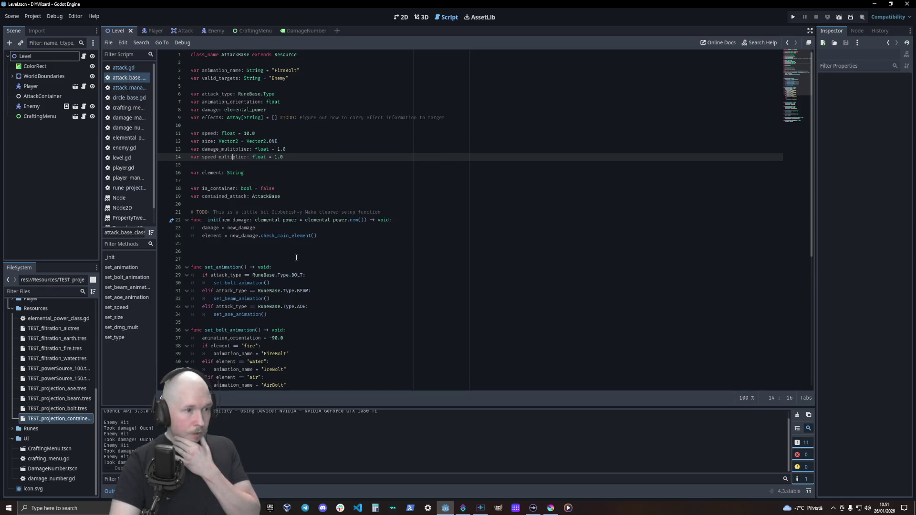
click(128, 67)
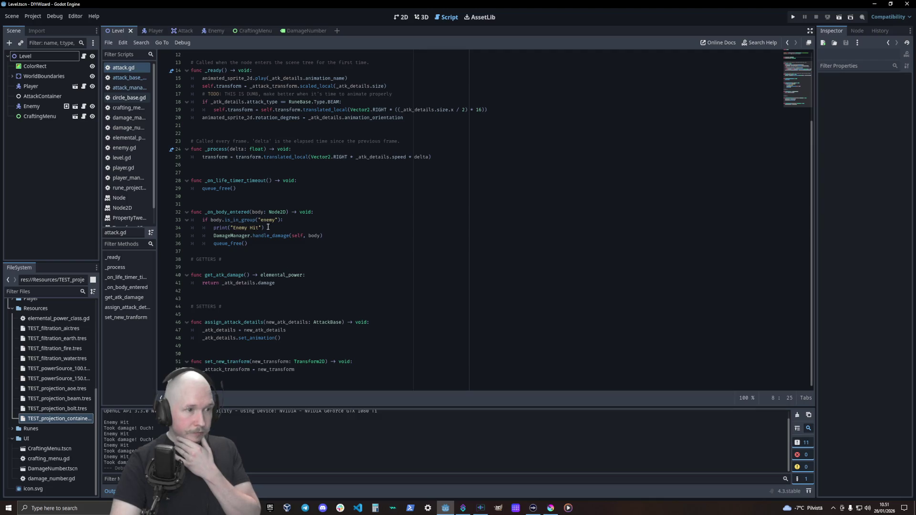
drag(269, 227, 217, 227)
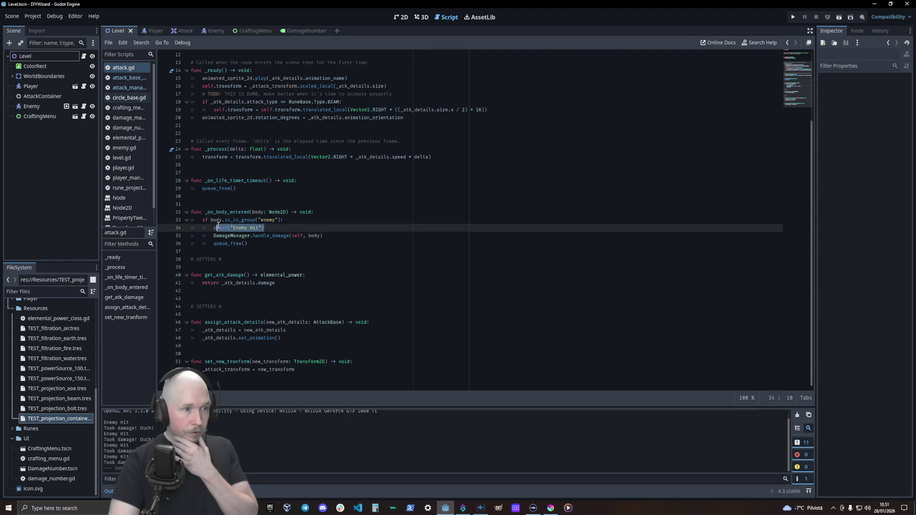
- Replace print("Enemy Hit") with the check if _atk_details.is_container == true: in attack.gd
key(shift+Home)
key(shift+Home)
key(BackSpace)
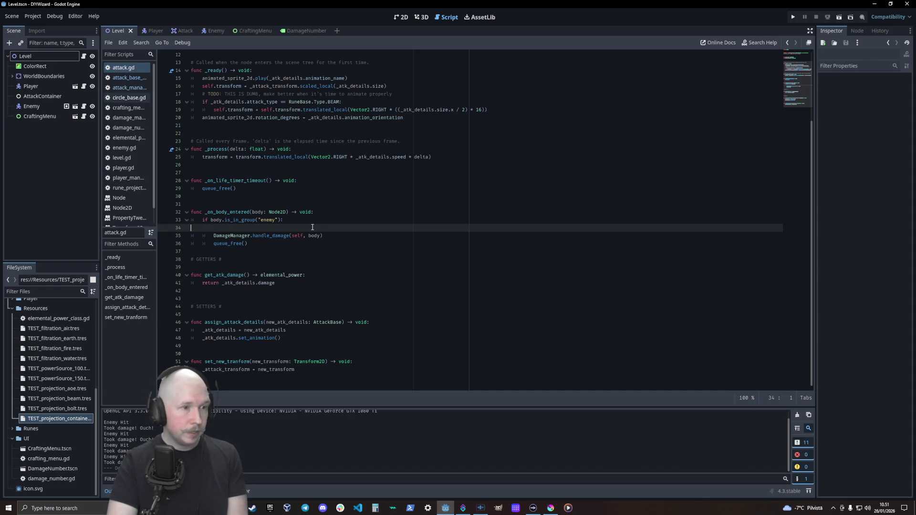
key(Tab)
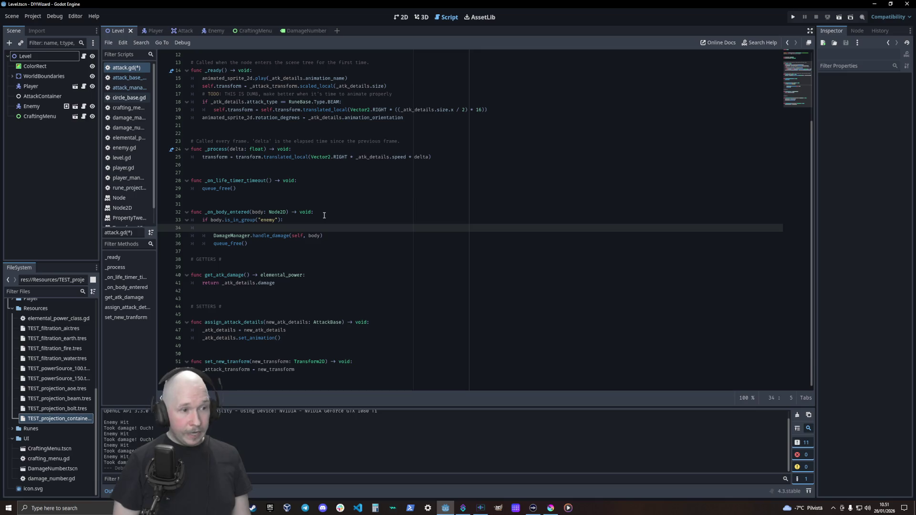
text(if)
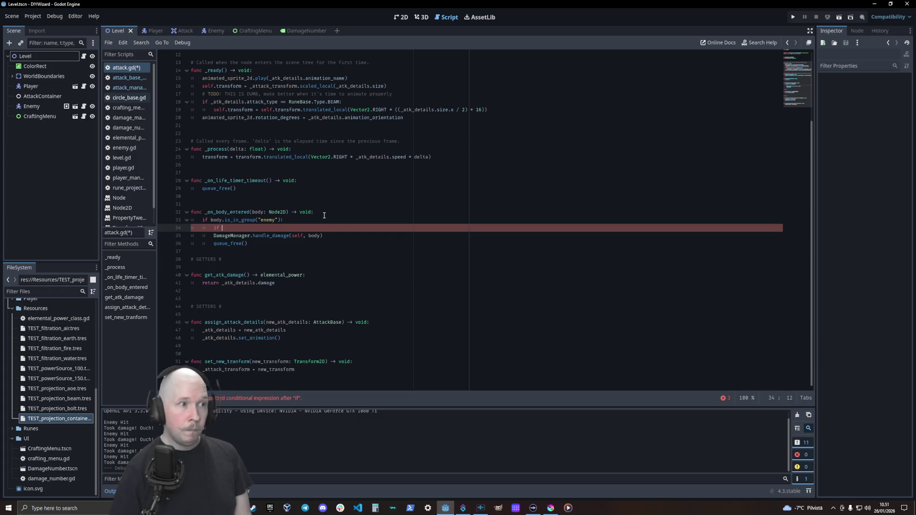
scroll(324, 215, up, 4)
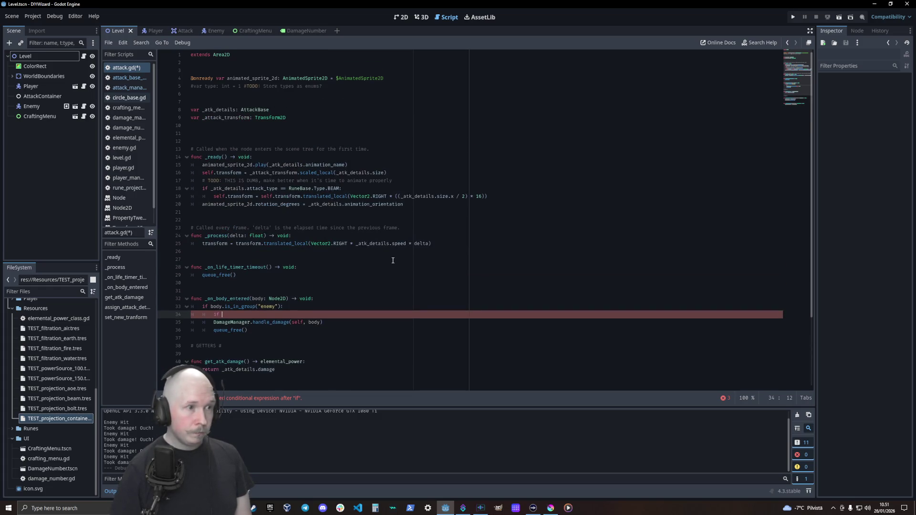
text(_ata)
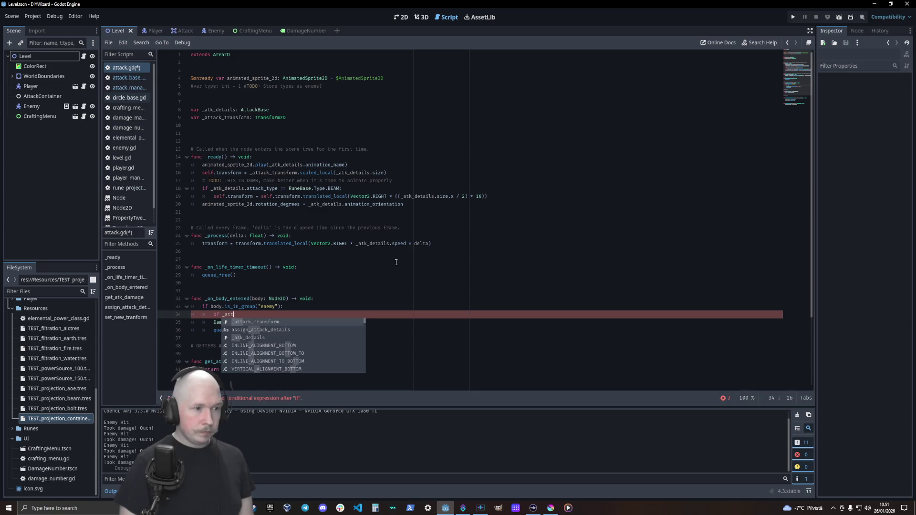
key(Down)
key(Return)
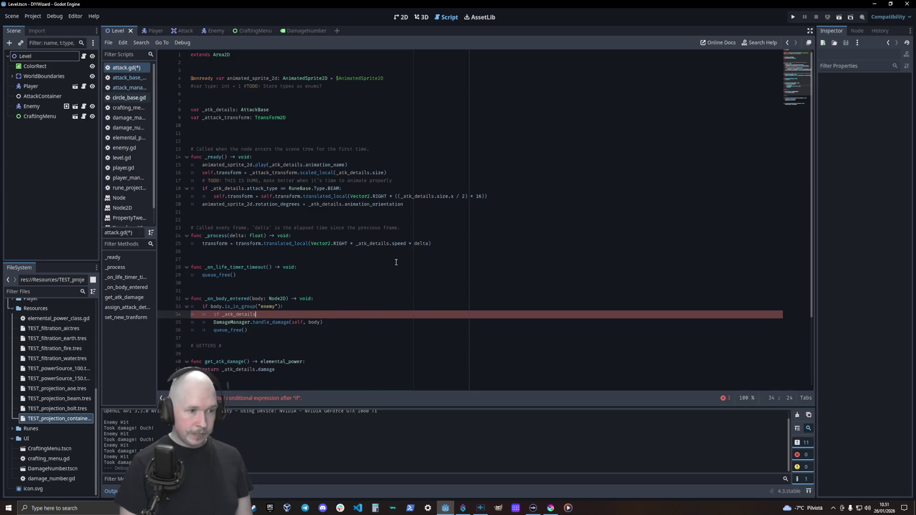
text(.is_container )
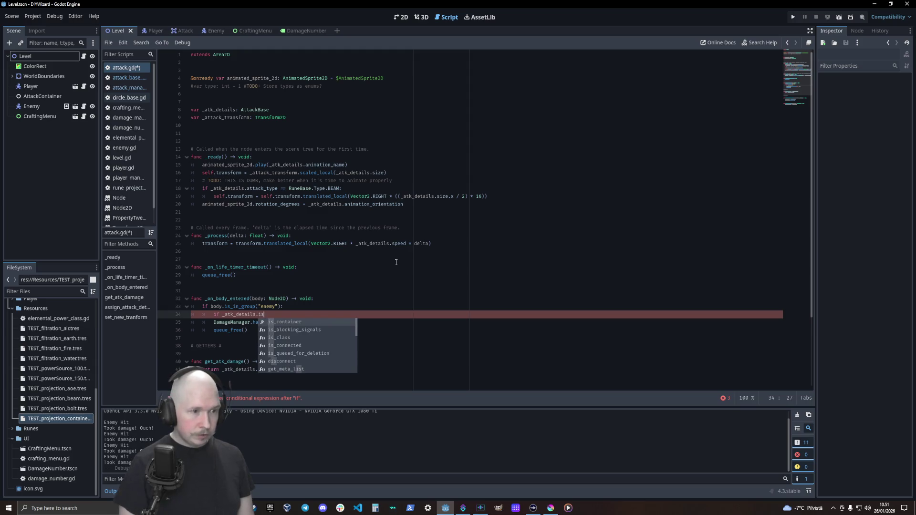
text(== true:)
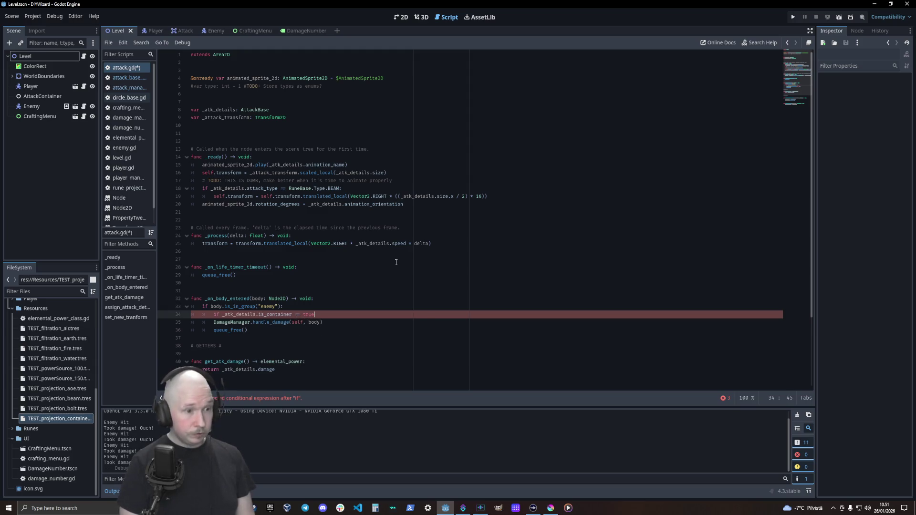
key(Return)
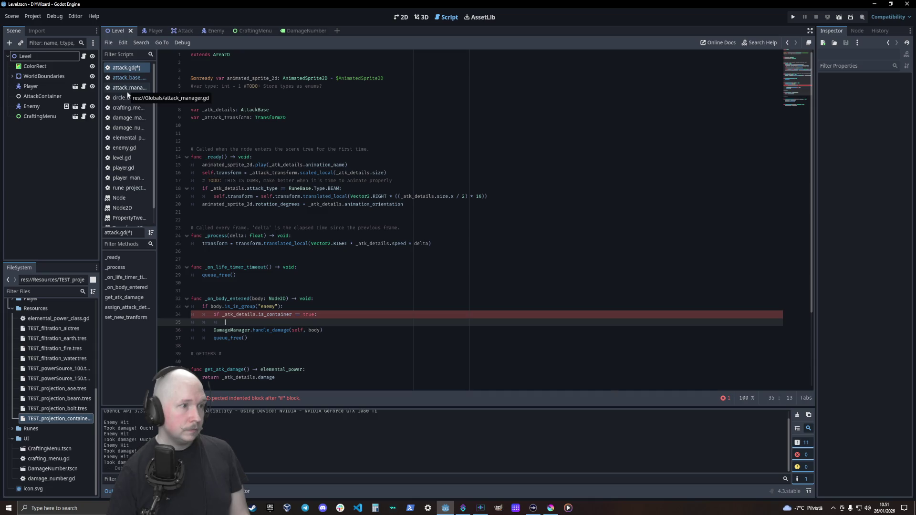
- Copy the AttackManager.spawn_attack call from player_manager.gd into attack.gd's container branch
click(133, 180)
drag(202, 188, 191, 197)
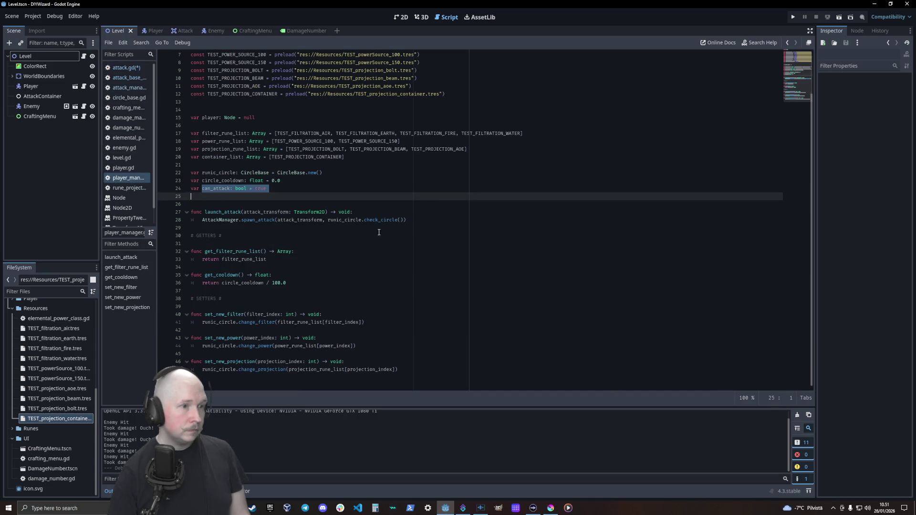
drag(406, 220, 203, 220)
key(ctrl+c)
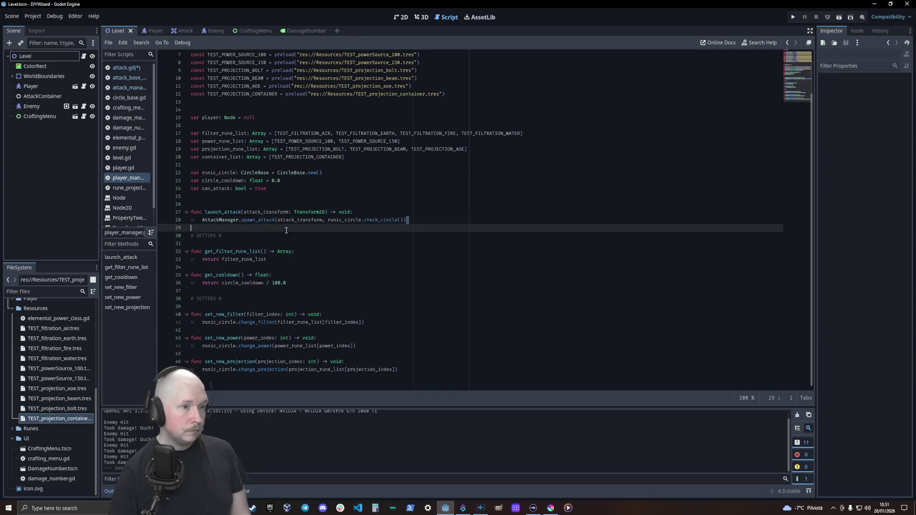
drag(269, 228, 258, 235)
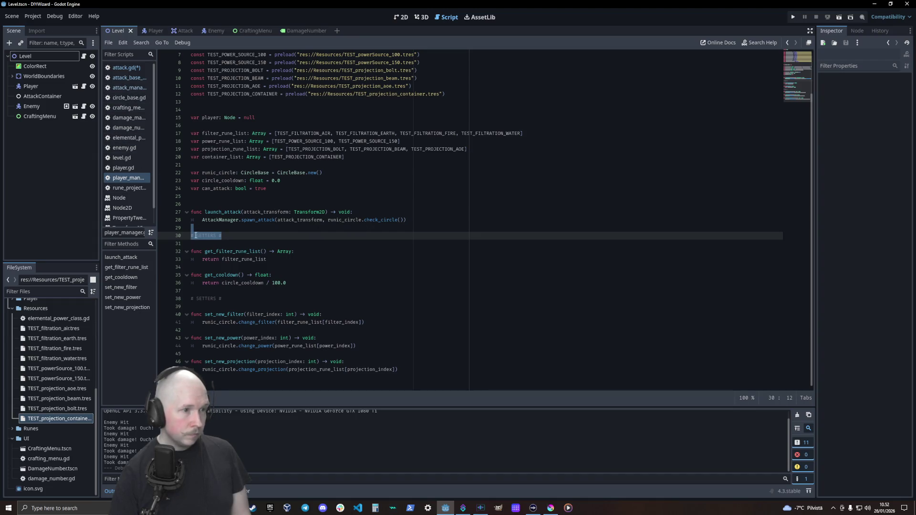
click(128, 88)
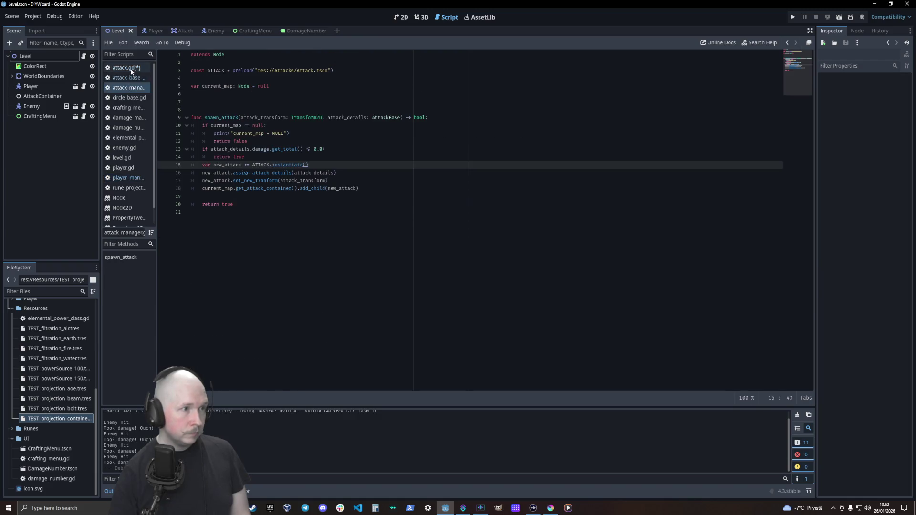
click(131, 70)
key(ctrl+v)
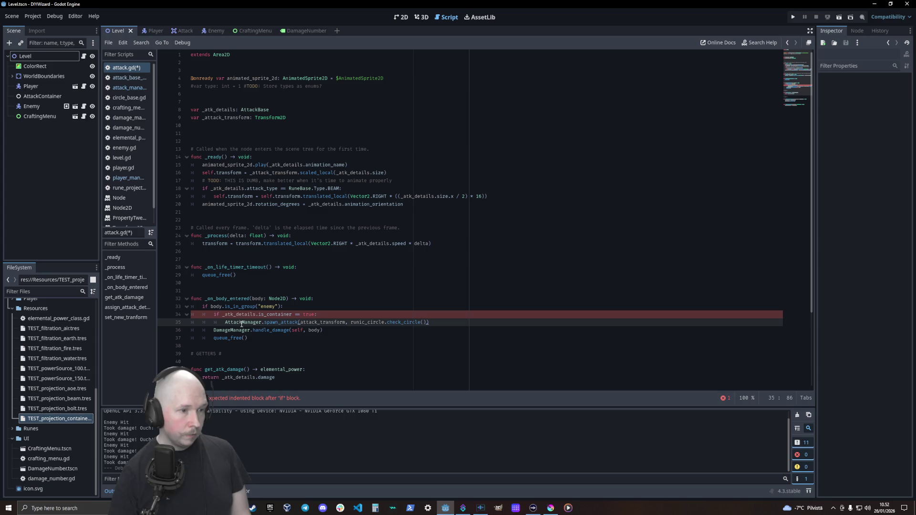
- Change the pasted call's arguments to self.global_transform and _atk_details.contained_attack
double_click(323, 322)
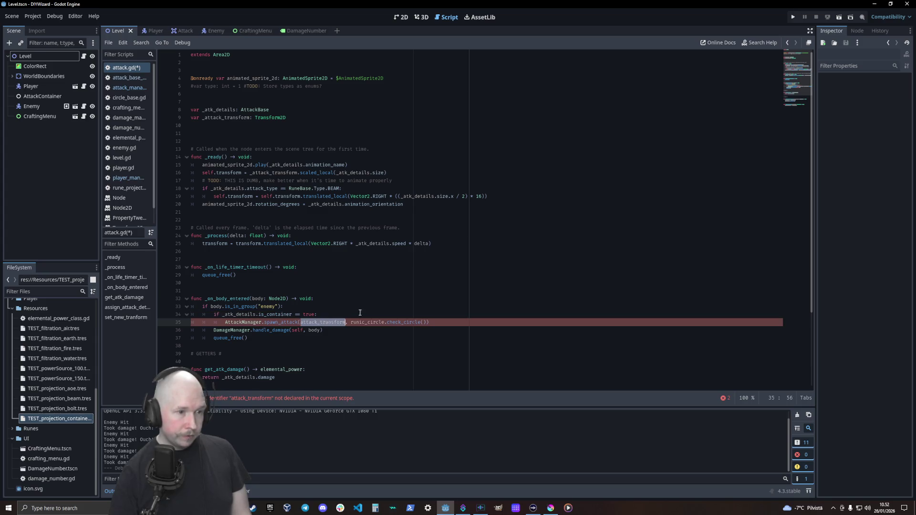
text(self.glo)
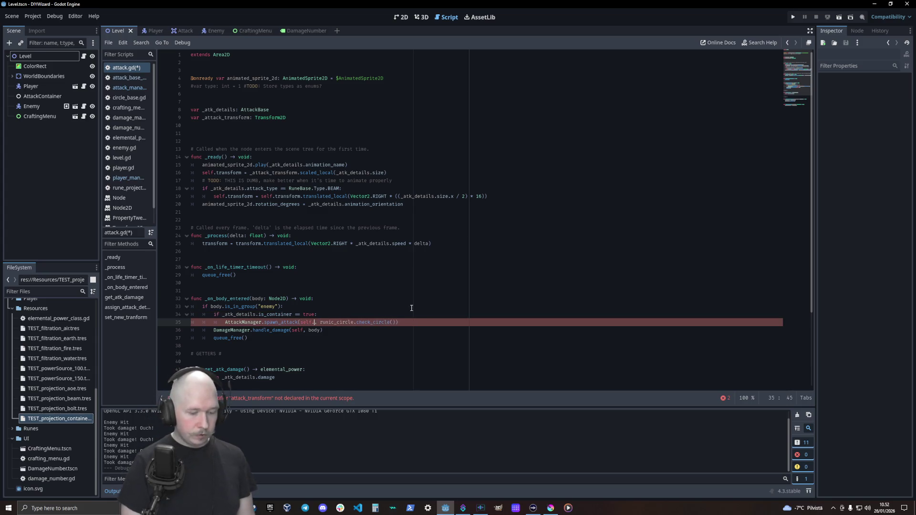
key(Return)
key(BackSpace)
key(BackSpace)
key(BackSpace)
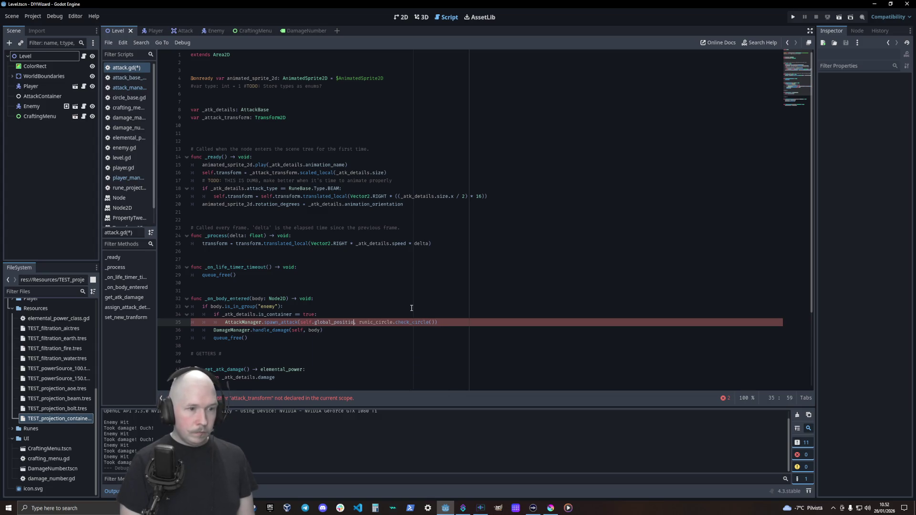
key(BackSpace)
text(trans)
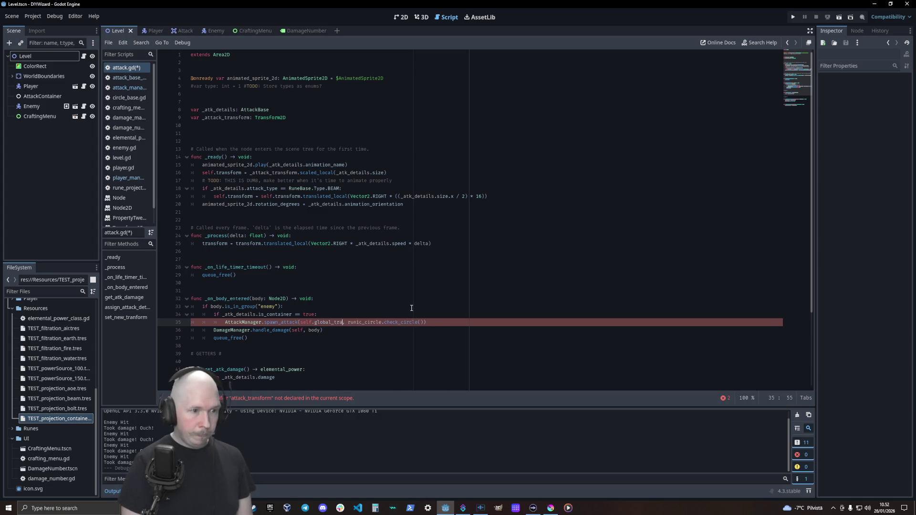
key(Return)
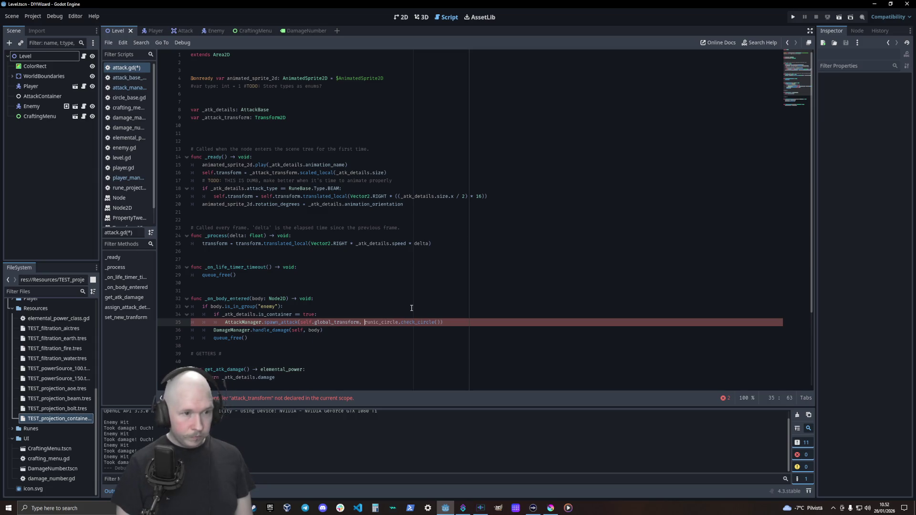
key(Delete)
key(Delete)
key(Delete)
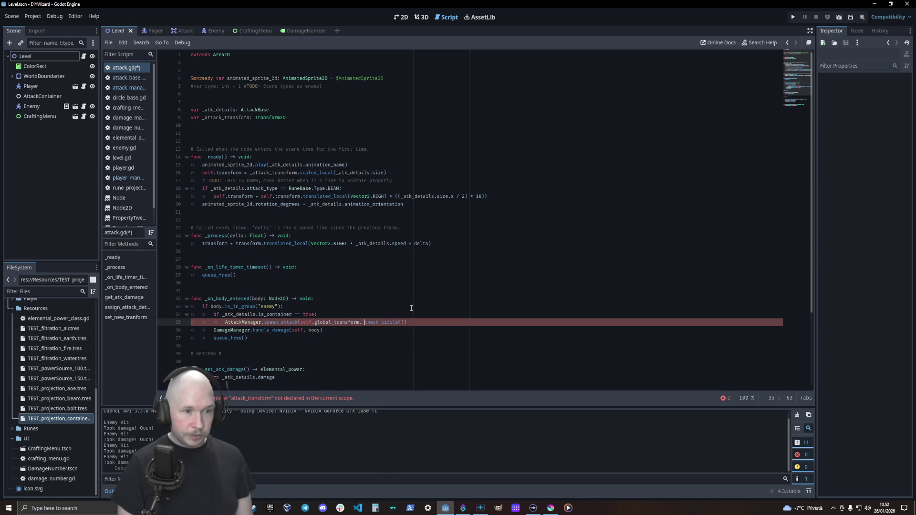
key(Delete)
key(Delete)
key(Delete)
key(Delete)
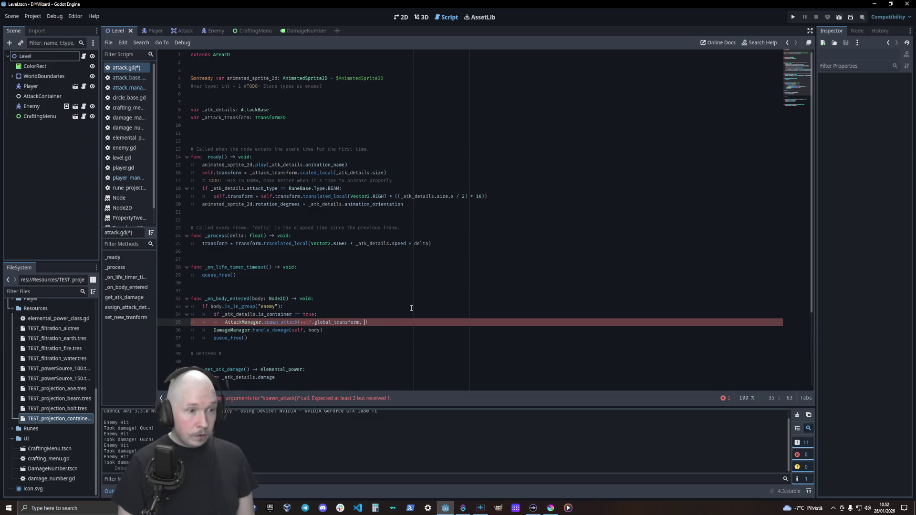
text(_atk)
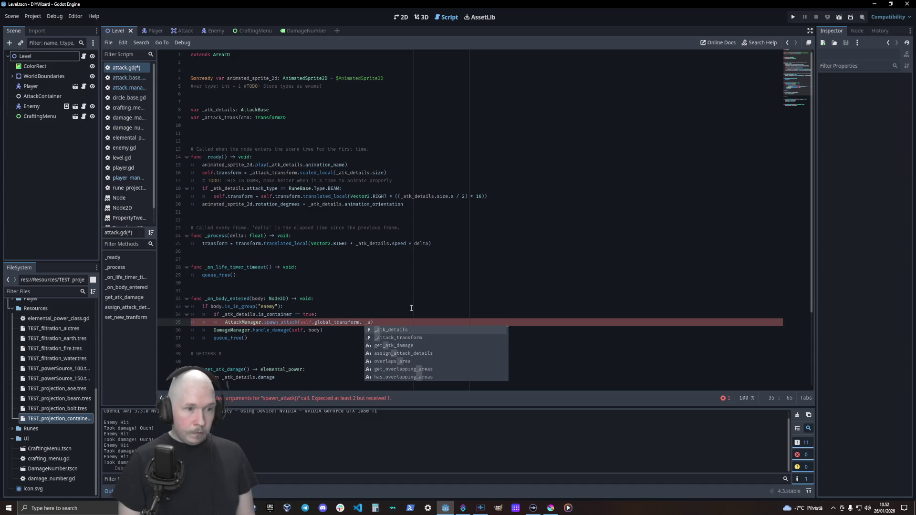
key(Return)
text(.cont)
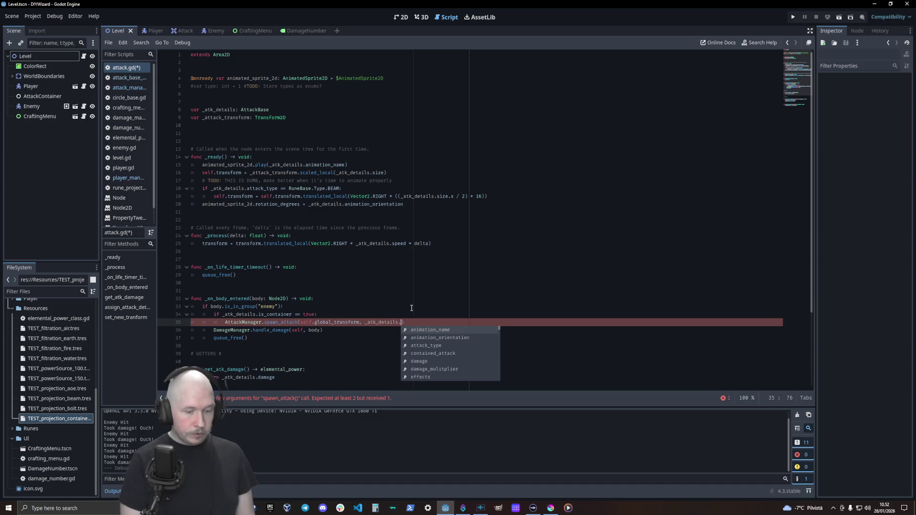
key(Return)
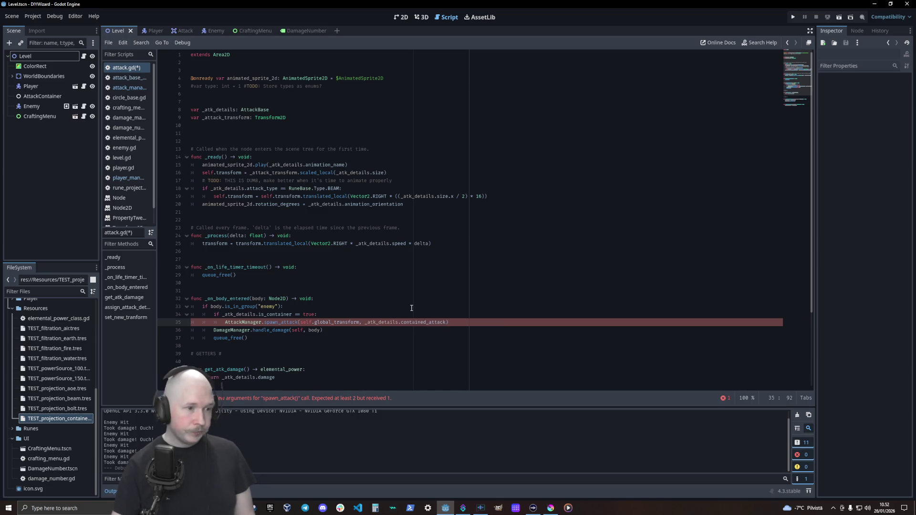
key(Return)
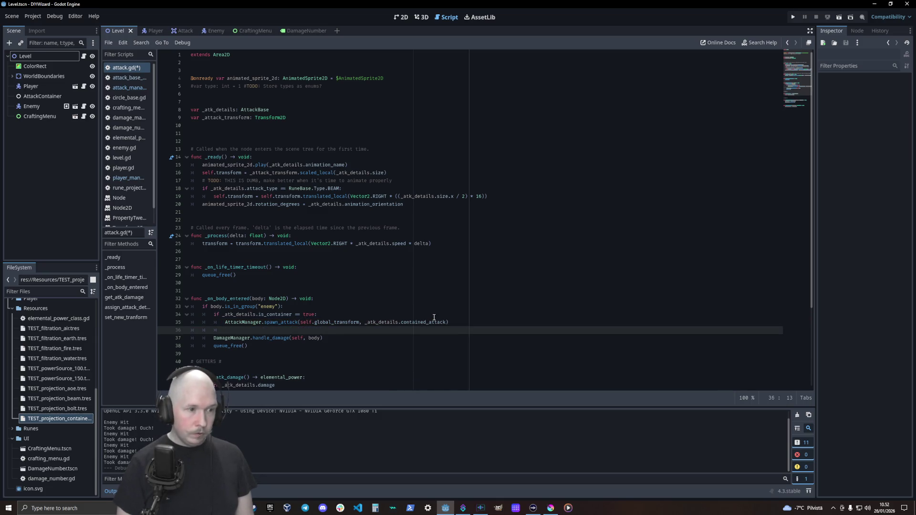
- Add an else branch containing the DamageManager.handle_damage call and save attack.gd
text(else:)
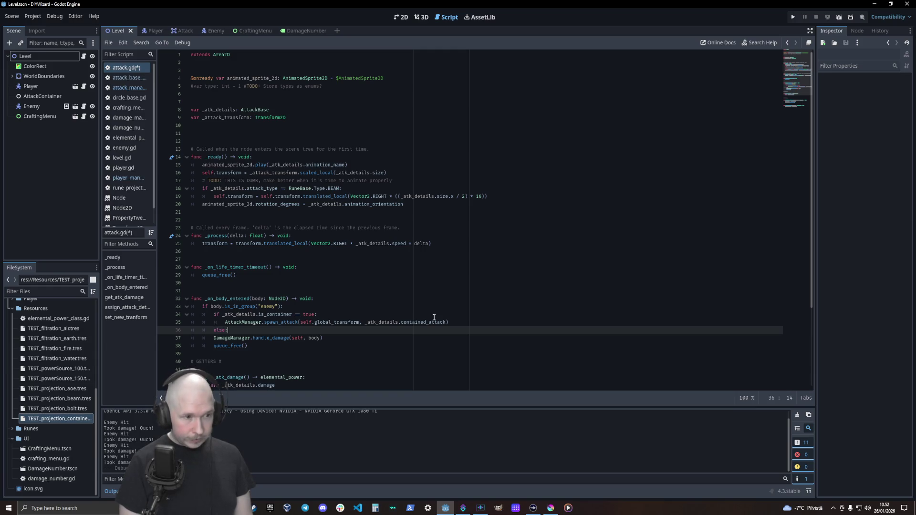
key(Down)
key(Home)
key(Tab)
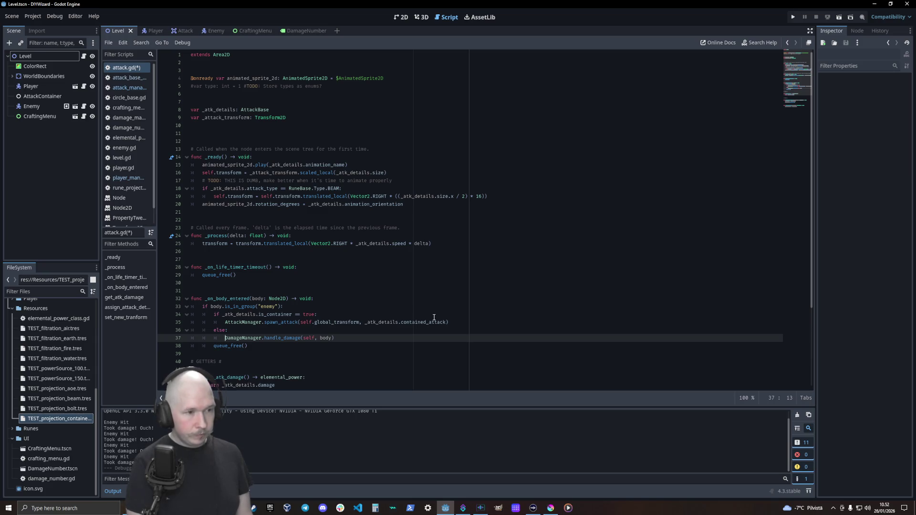
key(ctrl+s)
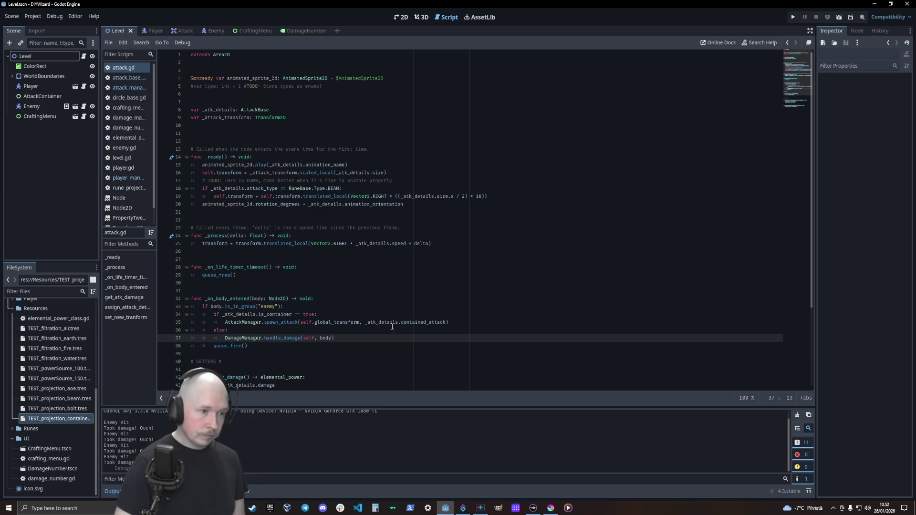
- Add the check if _atk_details.attack_type == RuneBase.Type.AOE: below the damage call
key(Return)
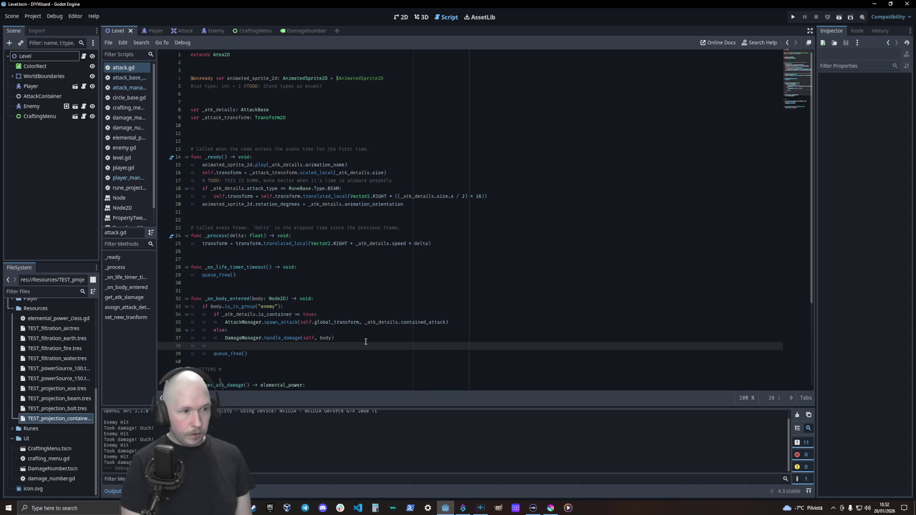
text(if )
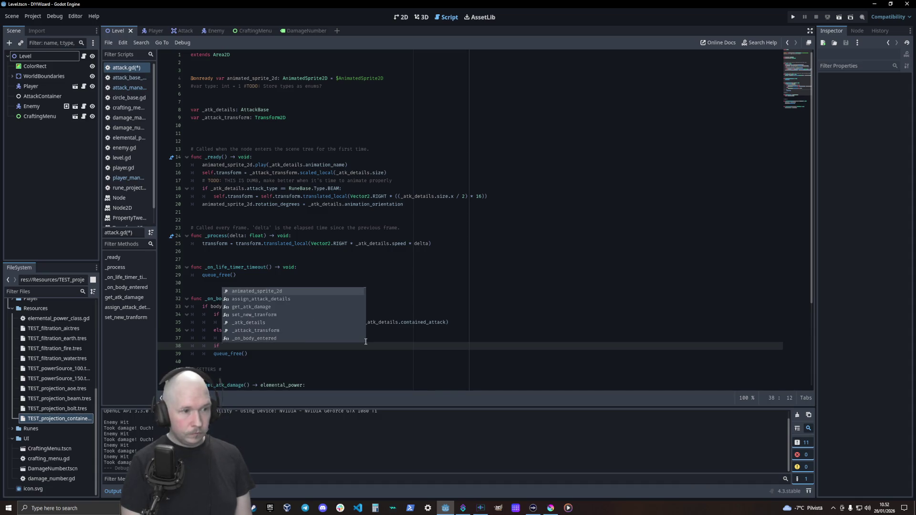
text(_a)
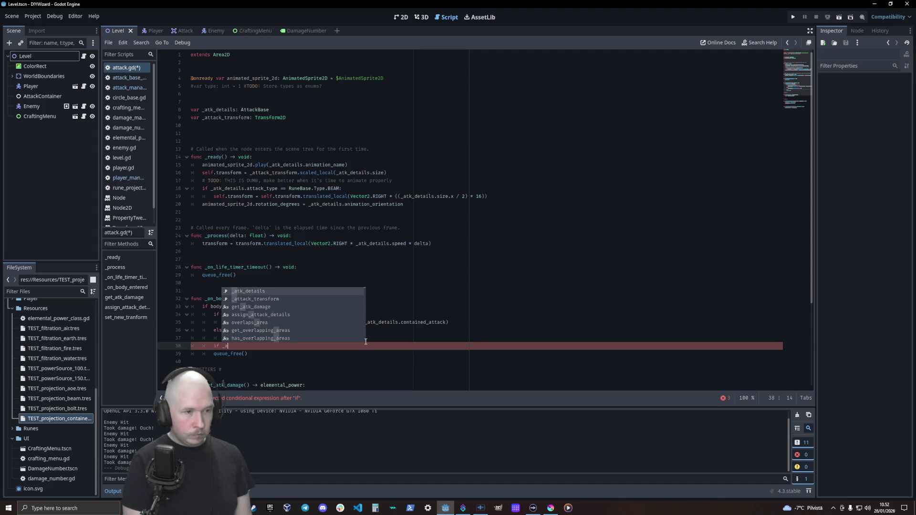
key(Return)
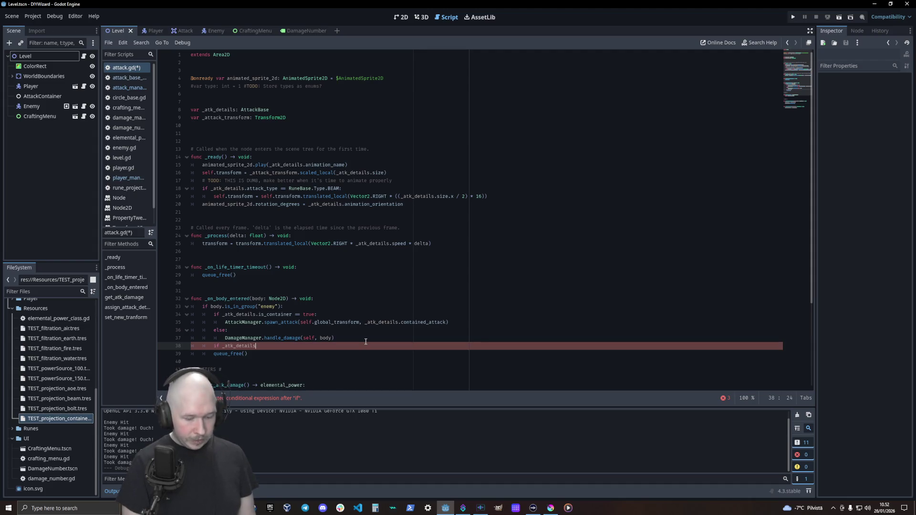
text(.)
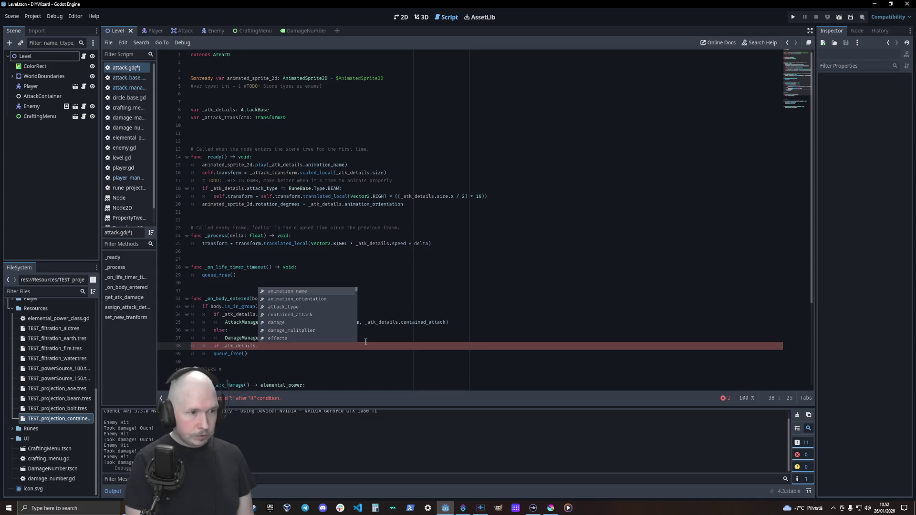
text(ty)
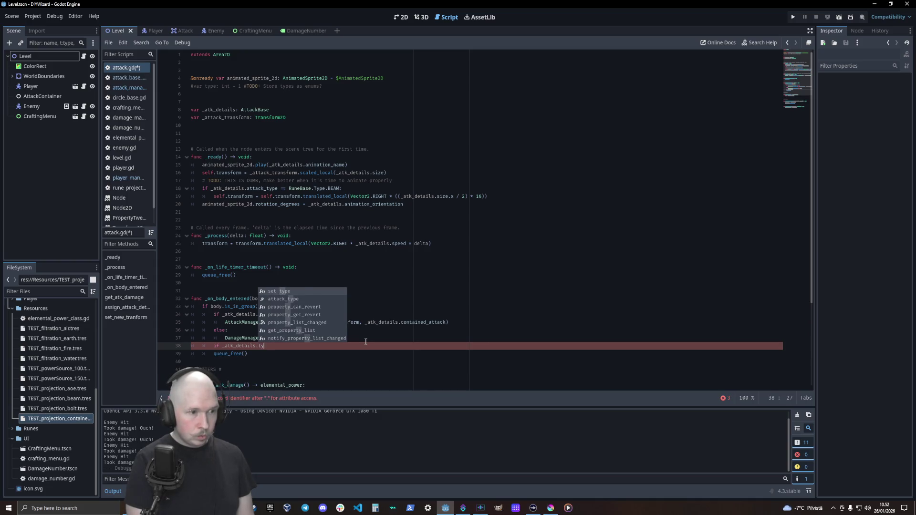
key(BackSpace)
key(BackSpace)
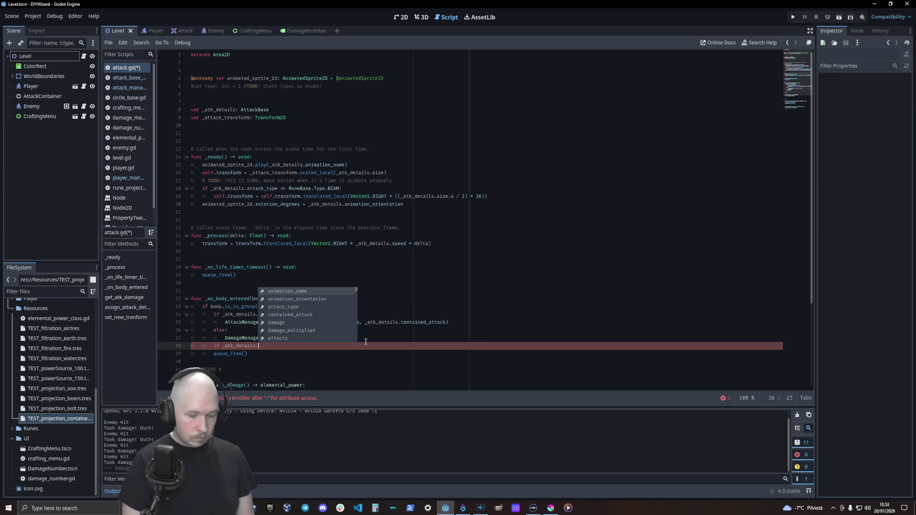
text(_ty)
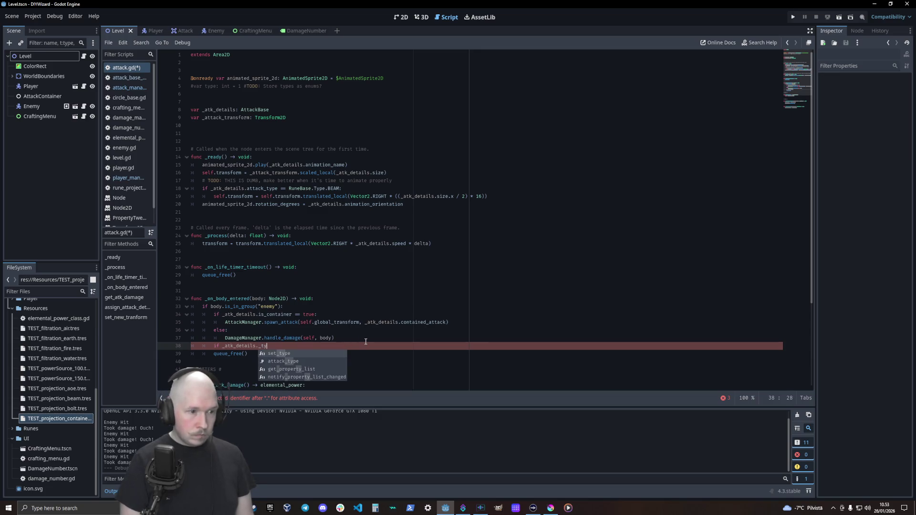
key(BackSpace)
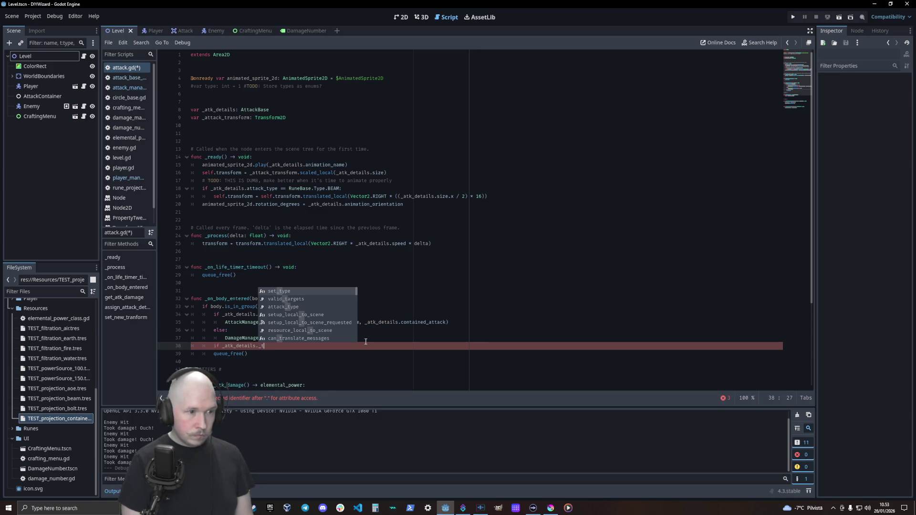
key(Down)
key(Down)
key(Return)
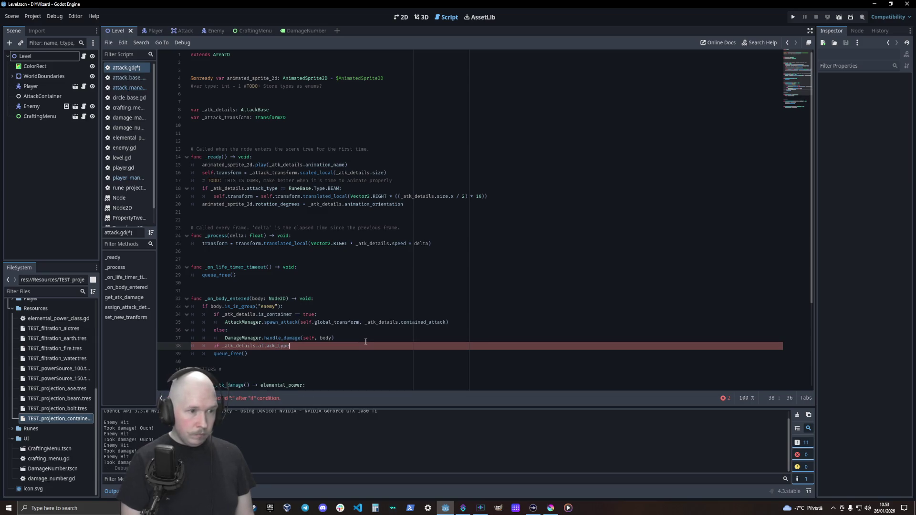
text(== )
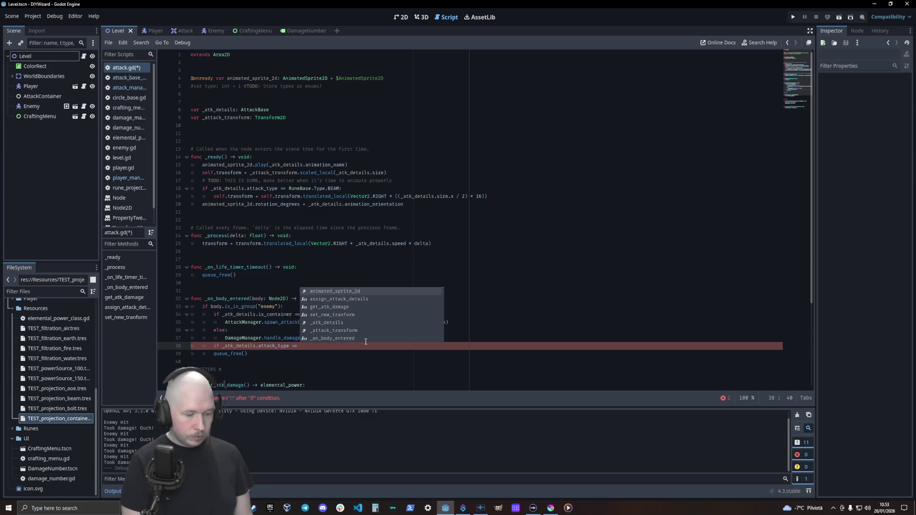
text(RuneBase.T)
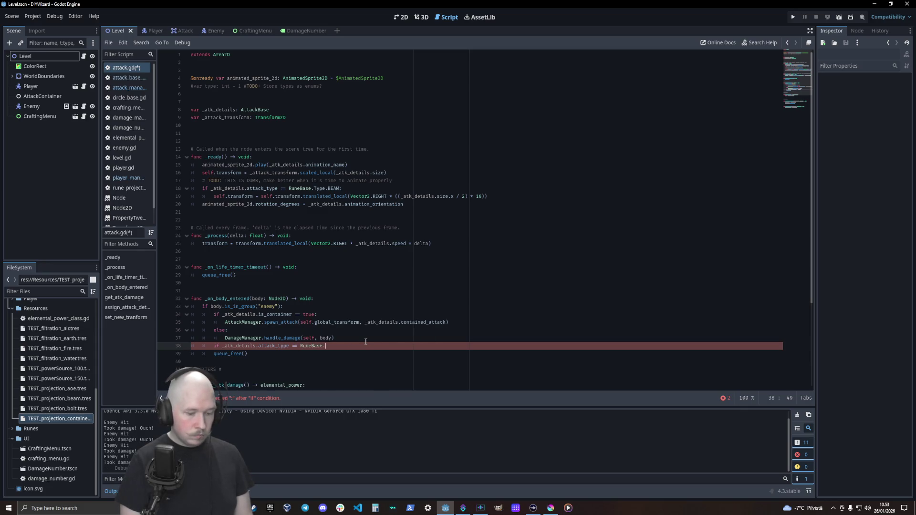
key(Return)
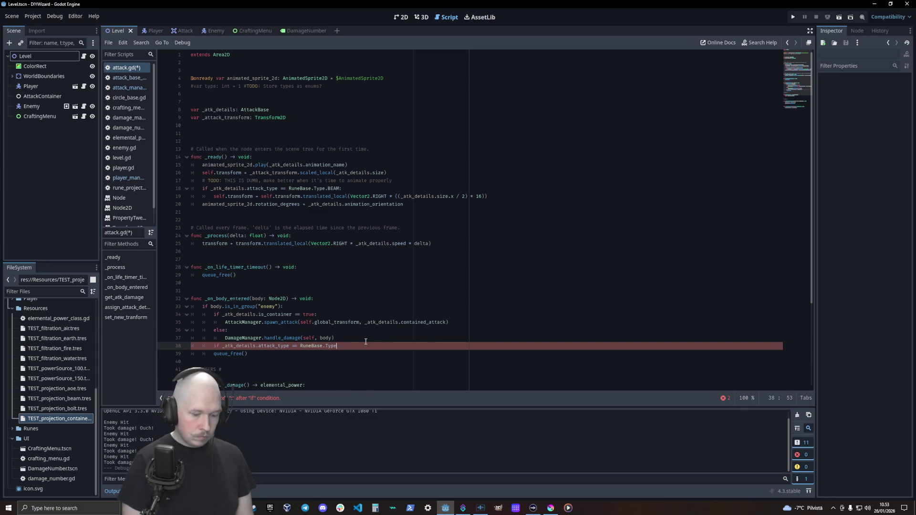
text(A)
key(Return)
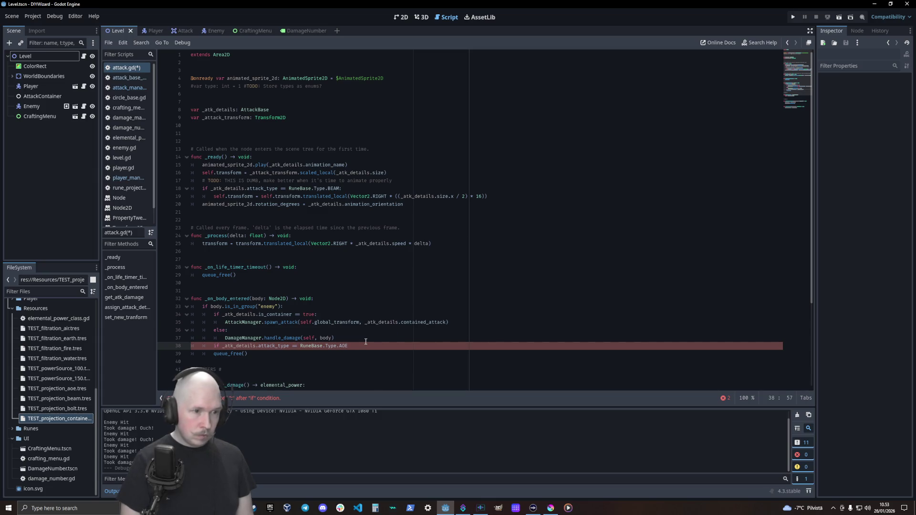
key(Return)
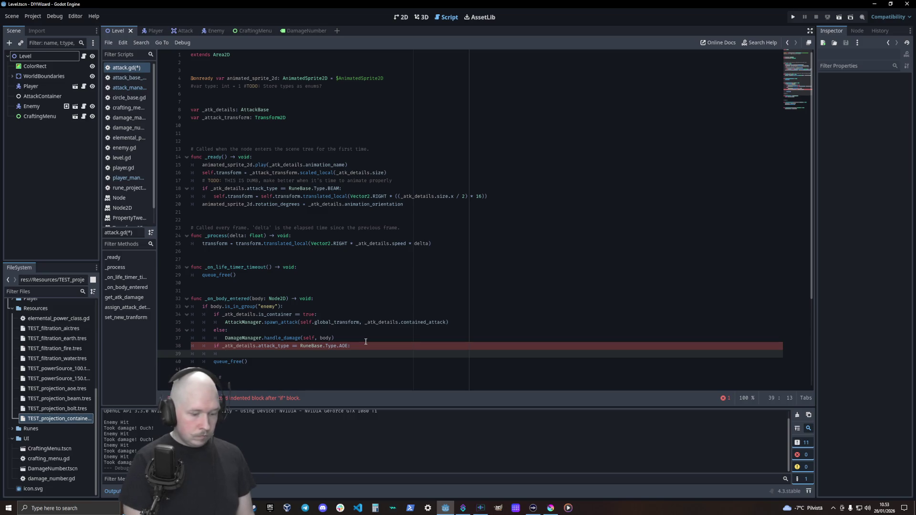
- Put a bare await in the AOE branch and open an empty line above it
text(va)
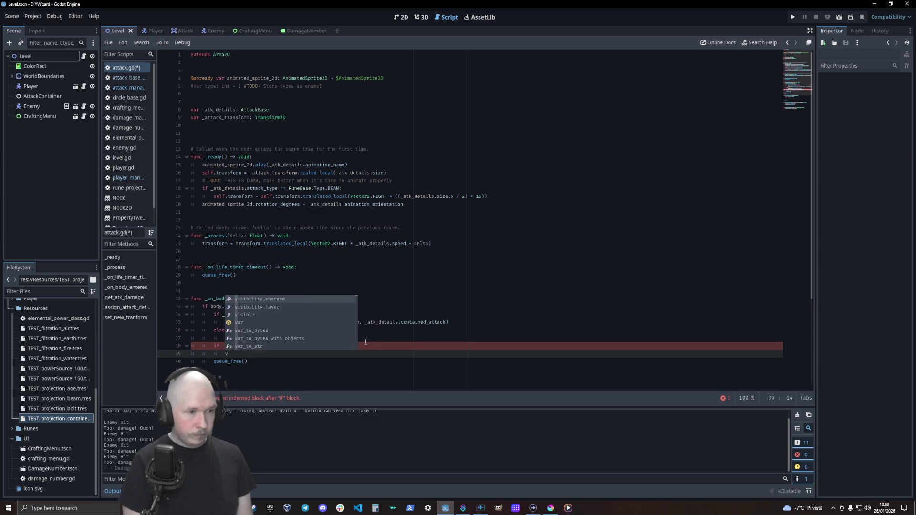
key(Return)
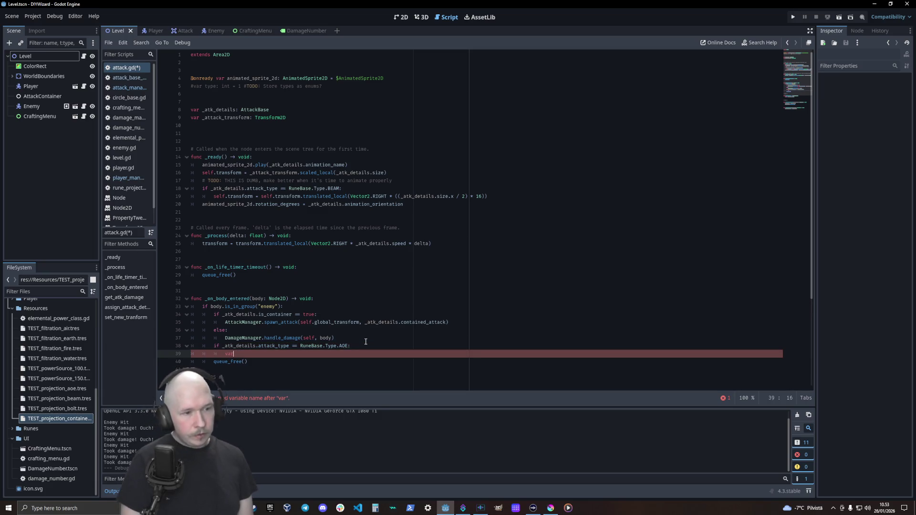
key(BackSpace)
text(slee)
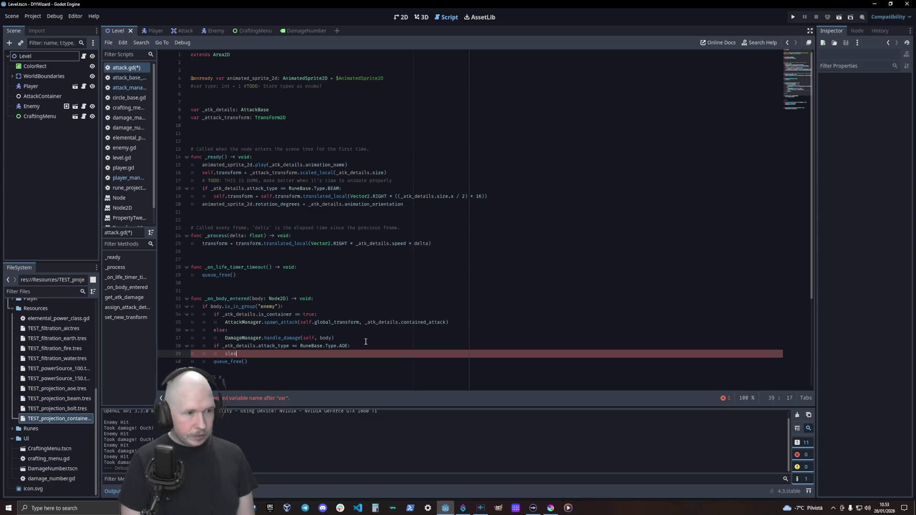
text(p)
key(BackSpace)
key(BackSpace)
key(BackSpace)
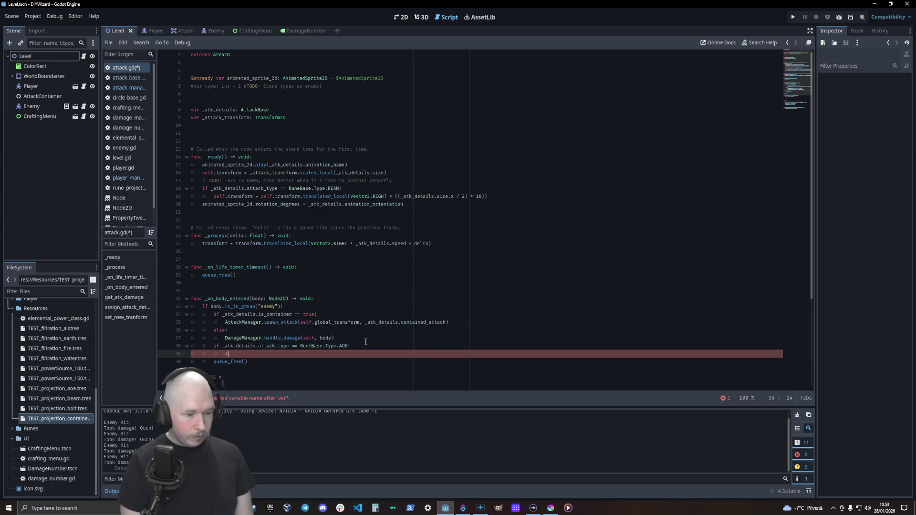
text(await)
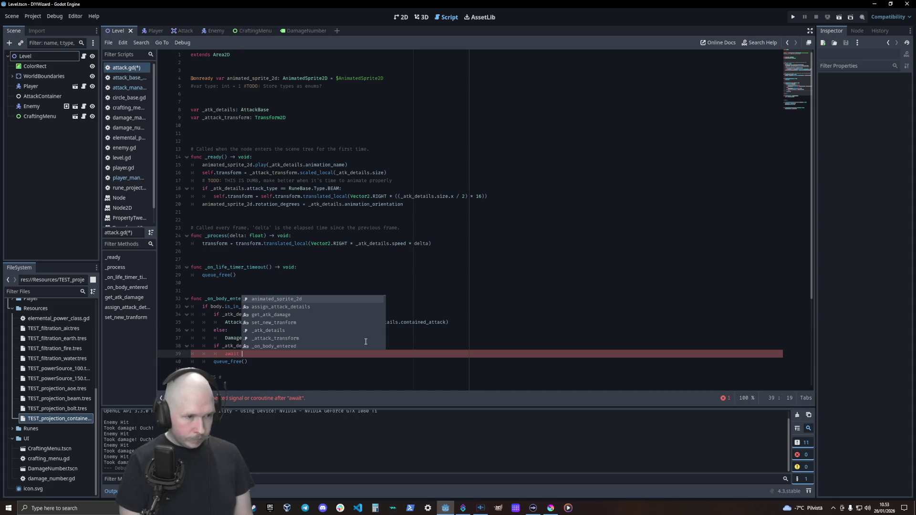
key(Escape)
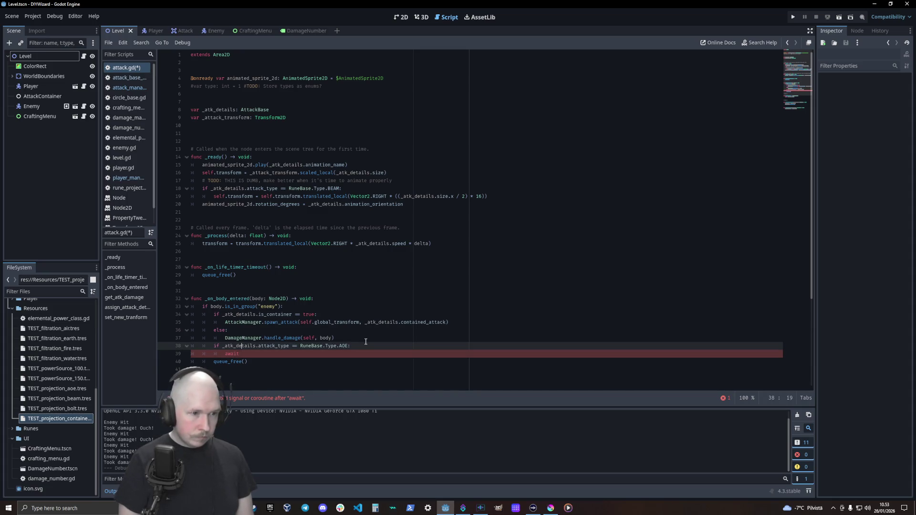
key(ctrl+shift+Return)
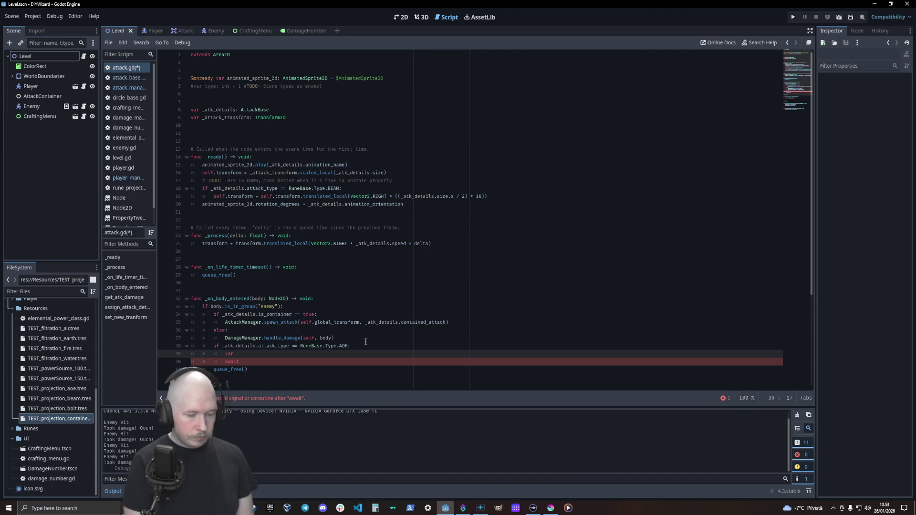
- Declare var tween := create_tween() in the AOE branch
text(een :)
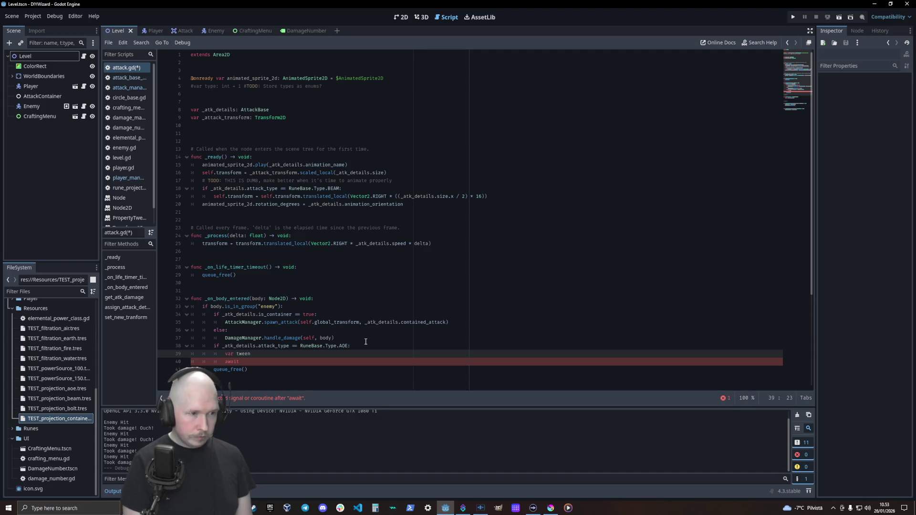
text(= )
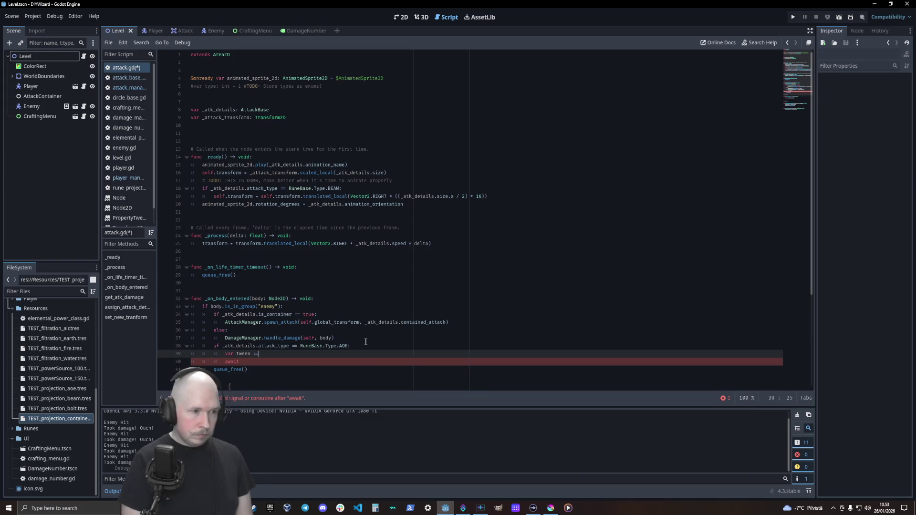
text(create)
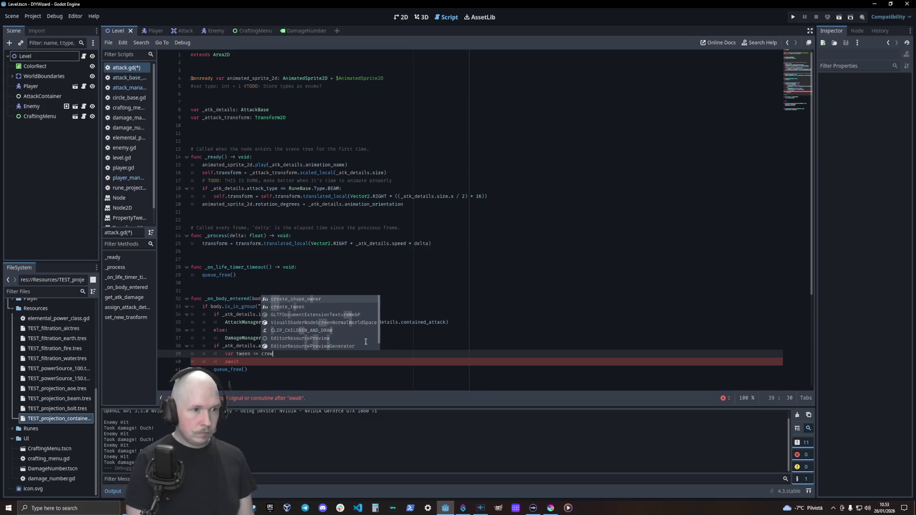
key(Down)
key(Return)
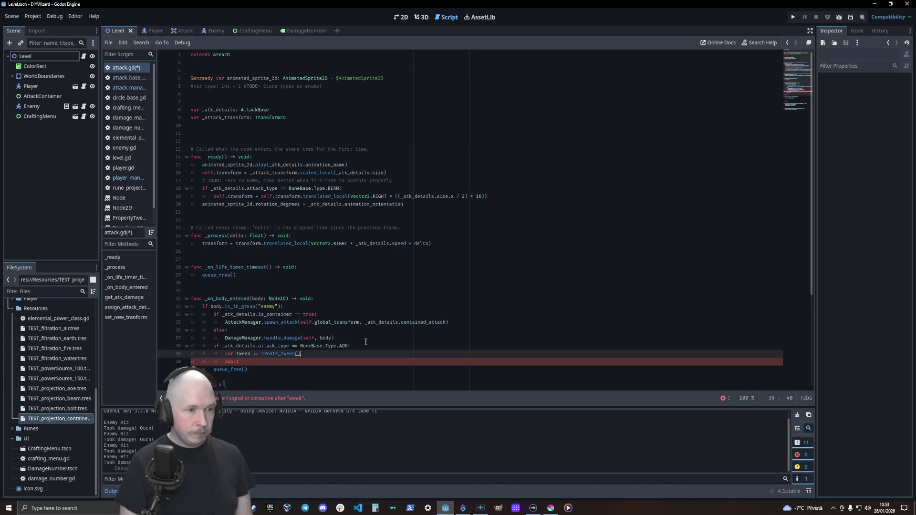
key(Return)
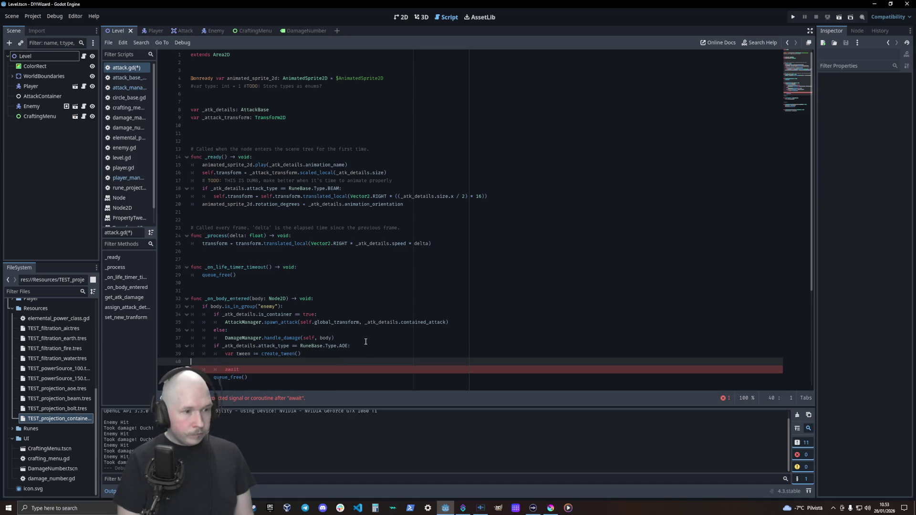
key(ctrl+z)
- Begin the await line as tween.tween_property("self", "modulate", Colo
text(wee)
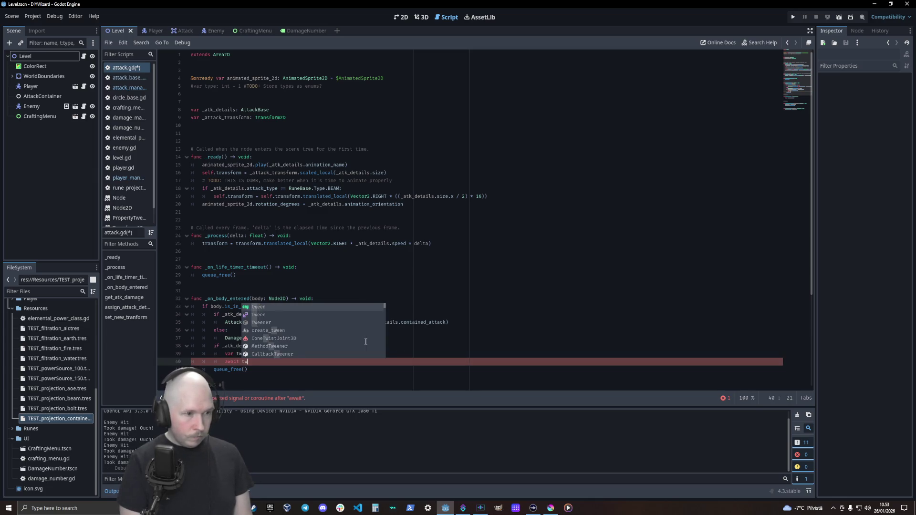
key(Return)
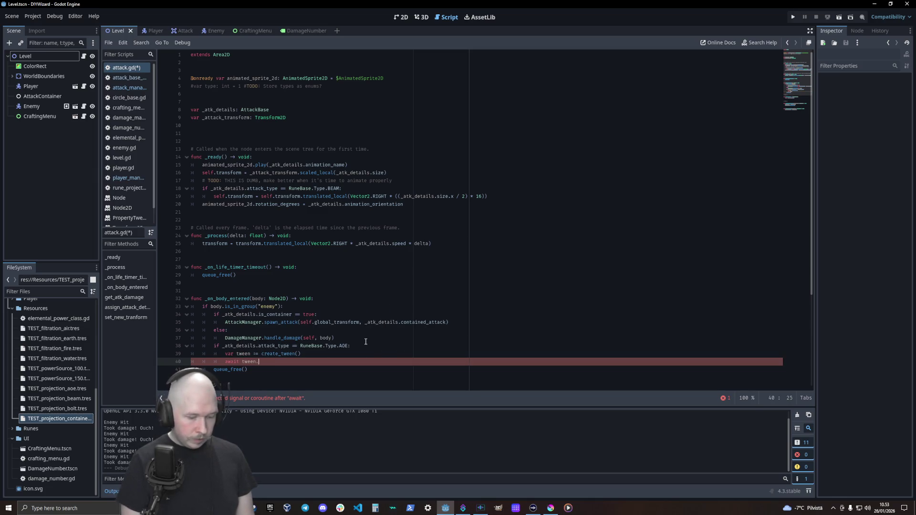
text(t)
key(Down)
key(Down)
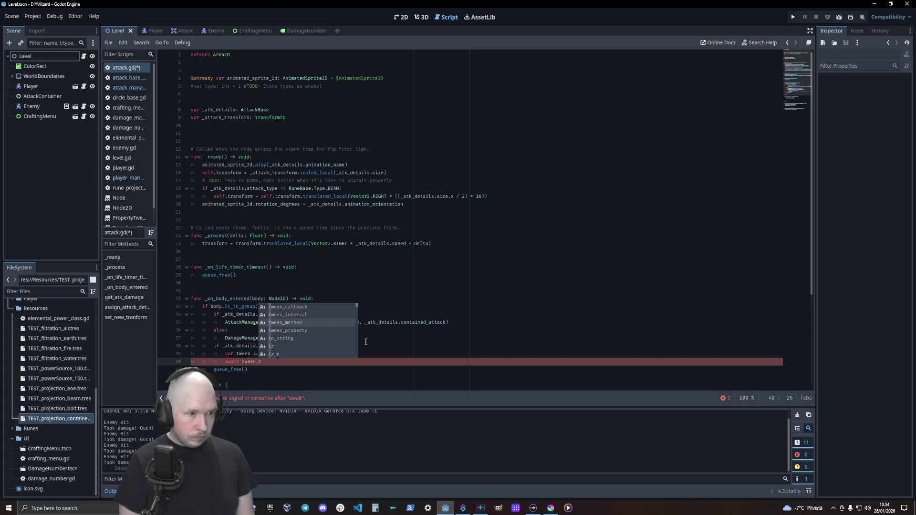
key(Down)
key(Return)
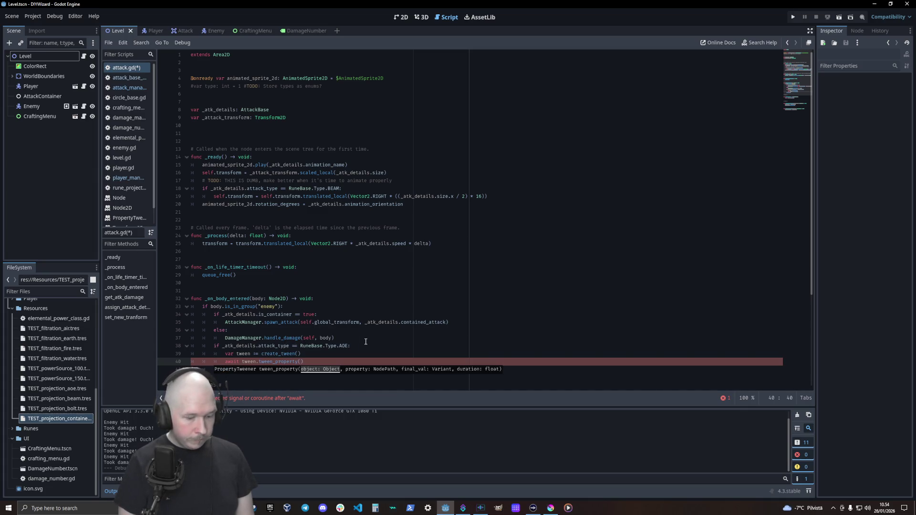
text("sel)
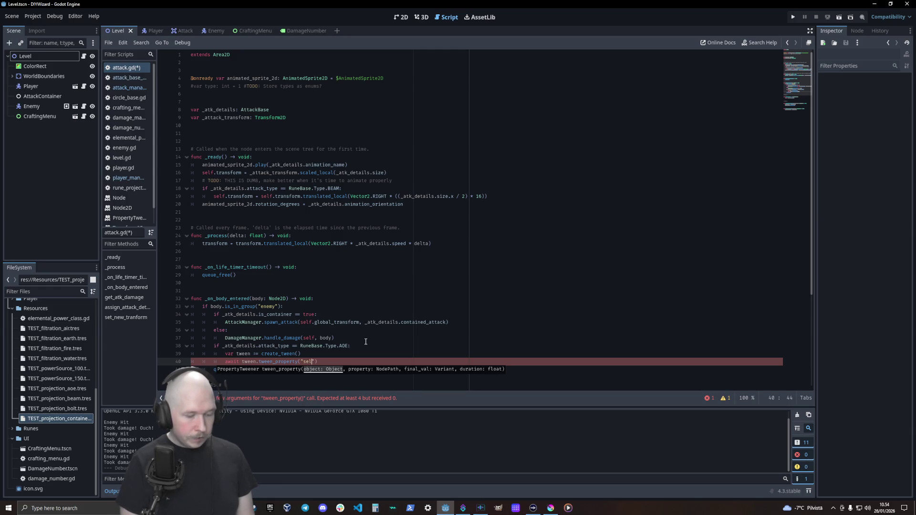
text(f")
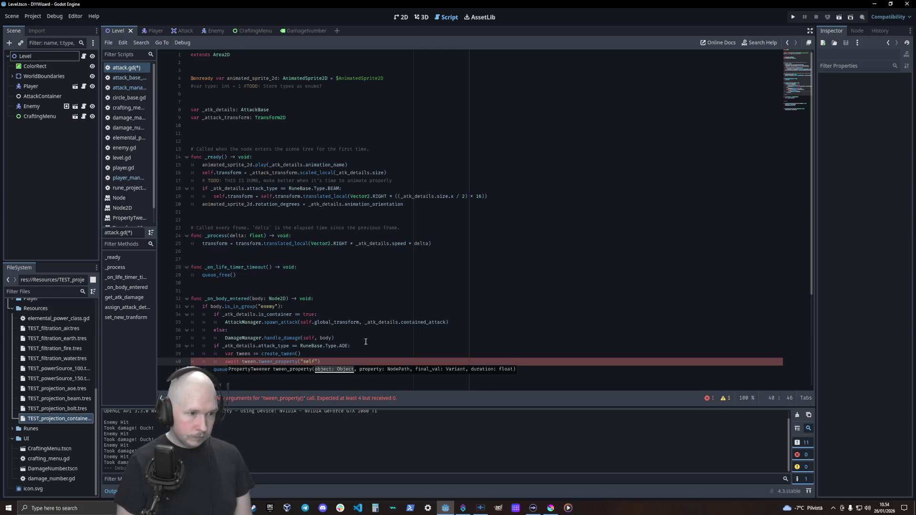
text(, ")
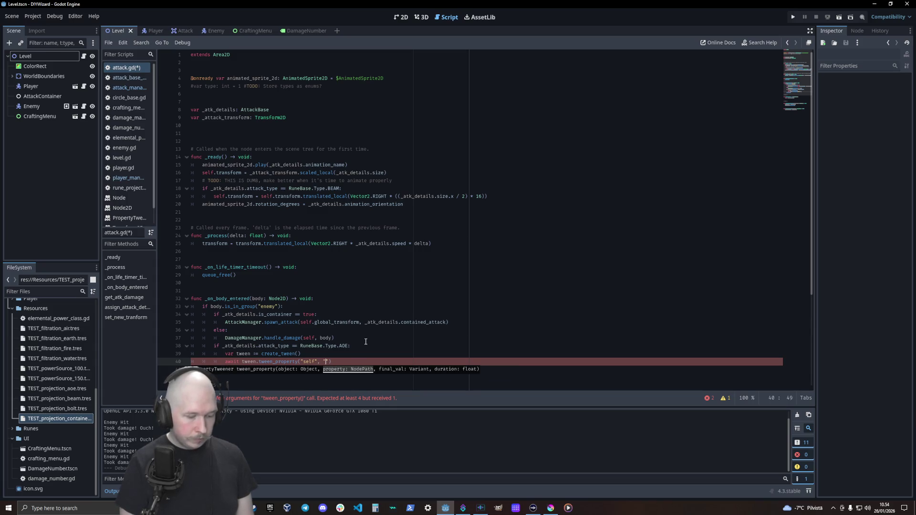
text(mo)
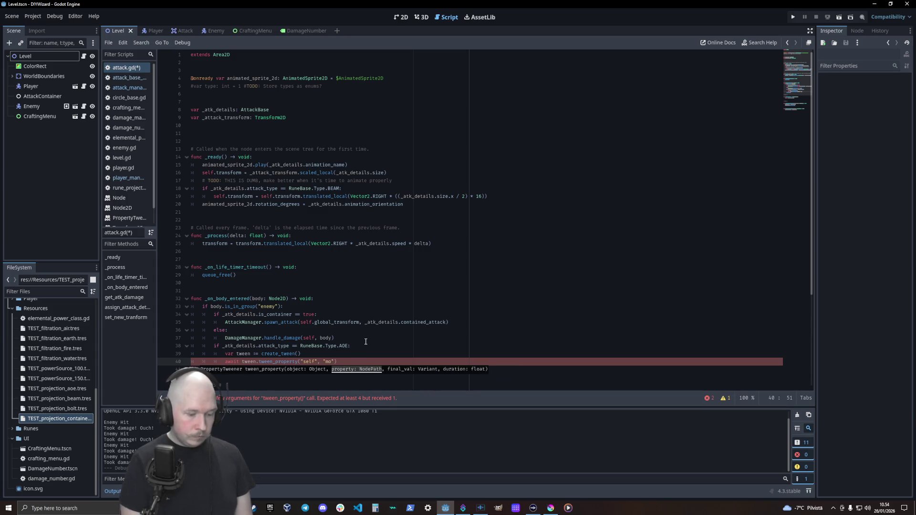
text(du)
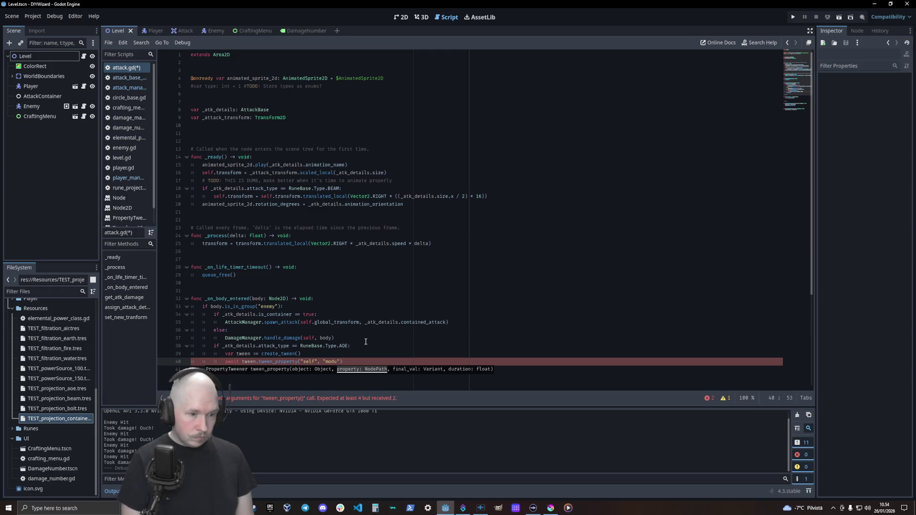
text(late",)
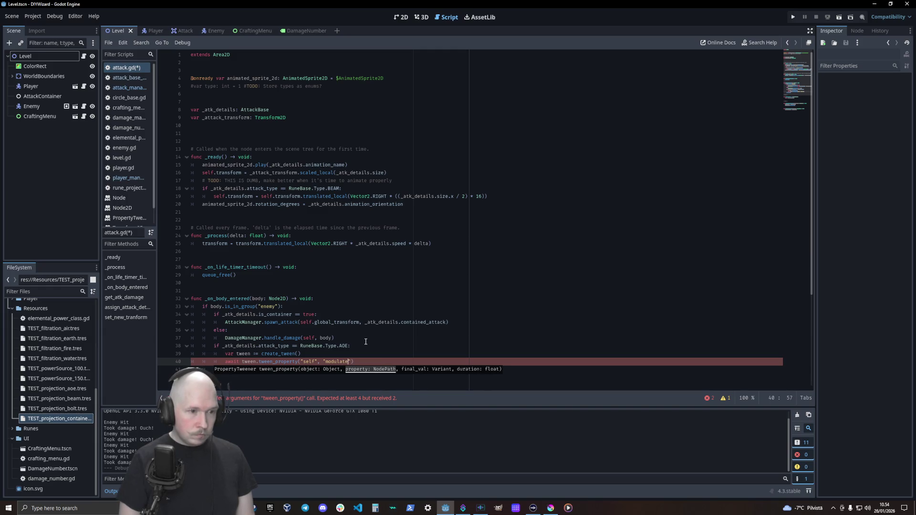
text( Col)
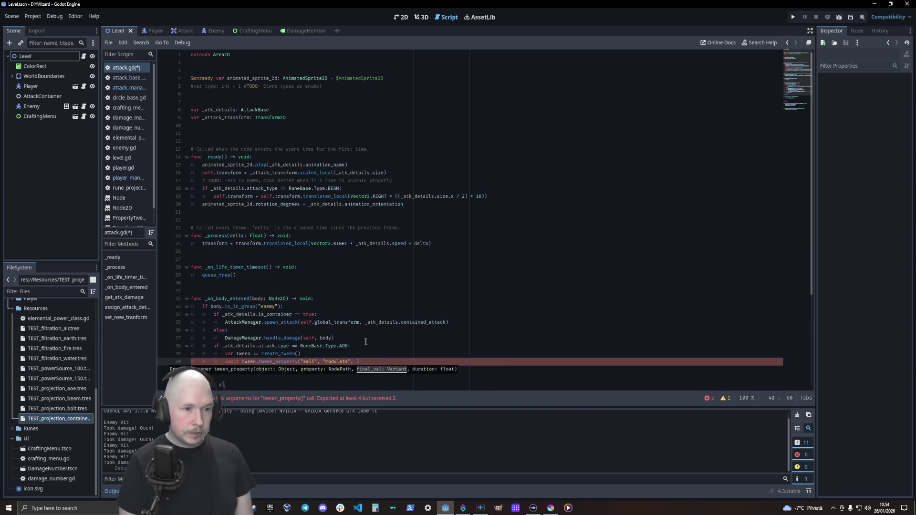
text(o)
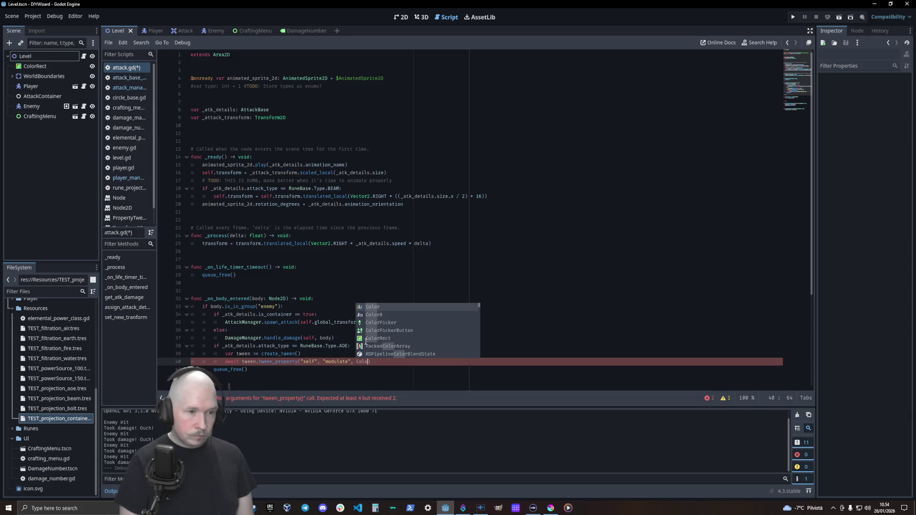
- Complete the tween arguments as Color(1.0, 1.0, 1.0, 0.0), 1.0).finished
key(Return)
text(.)
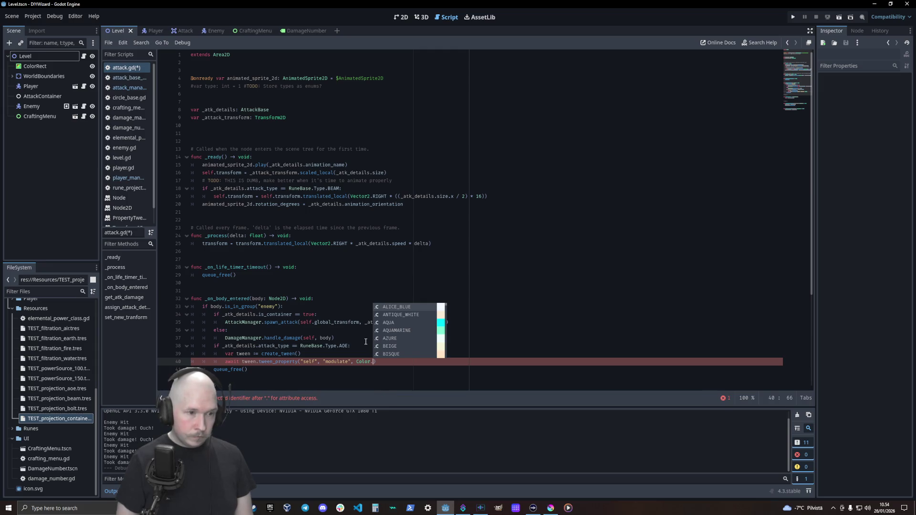
key(BackSpace)
text(()
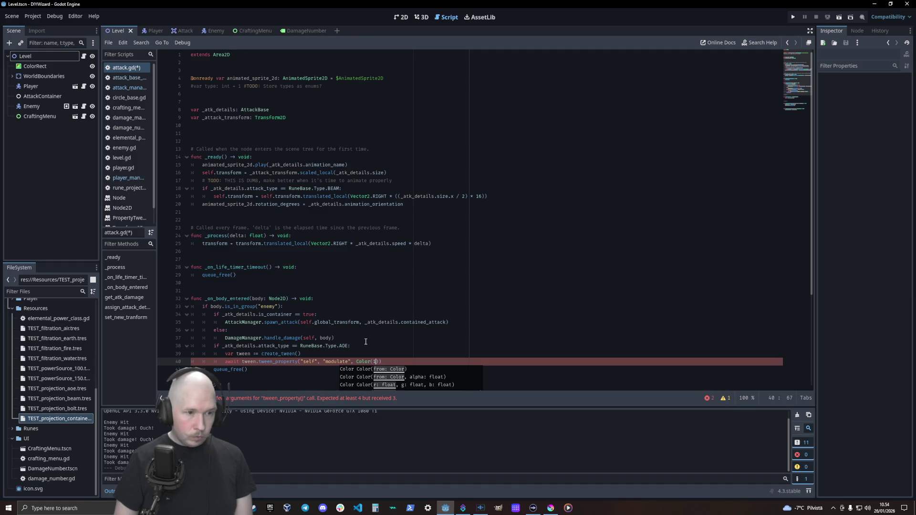
text(1.0, 1.0)
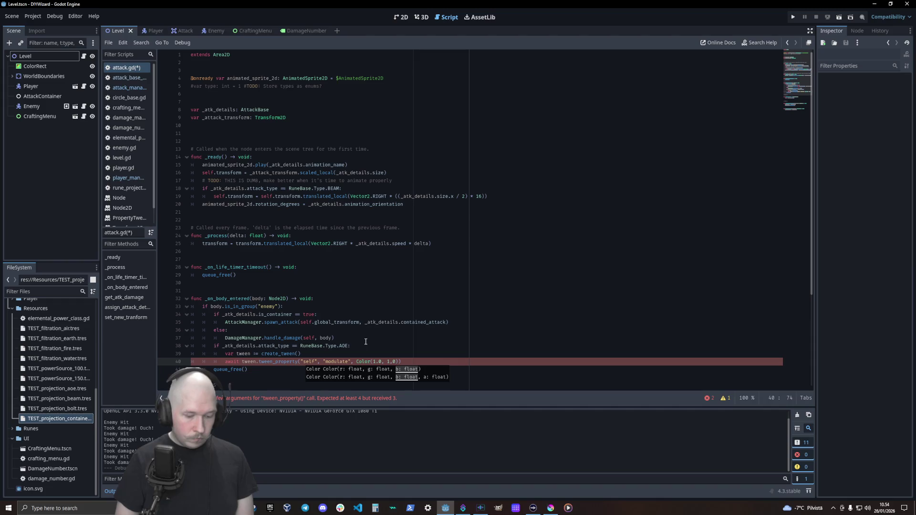
key(Left)
key(BackSpace)
text(.)
key(Right)
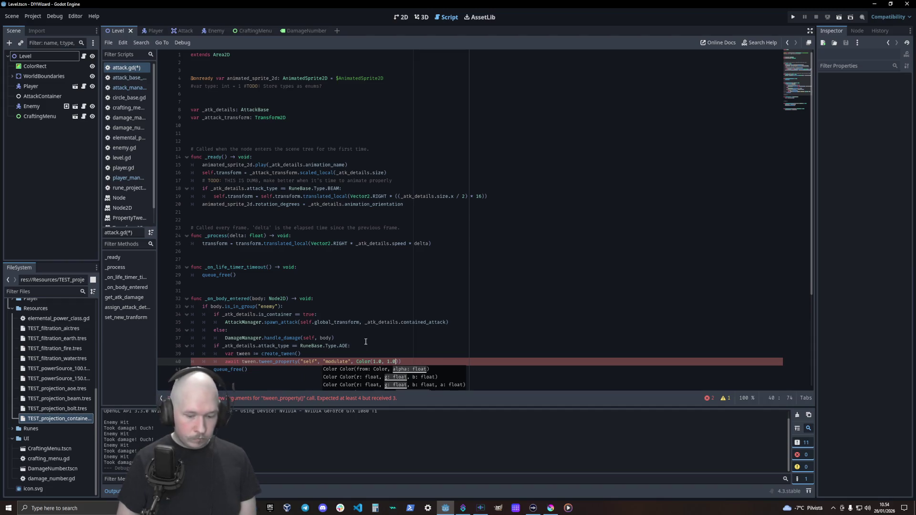
text(, 1.0)
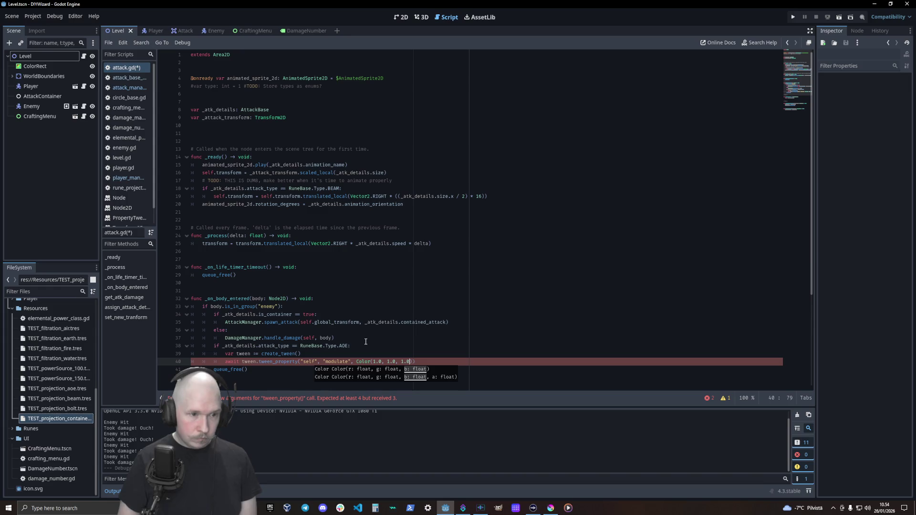
text(, 0.0)
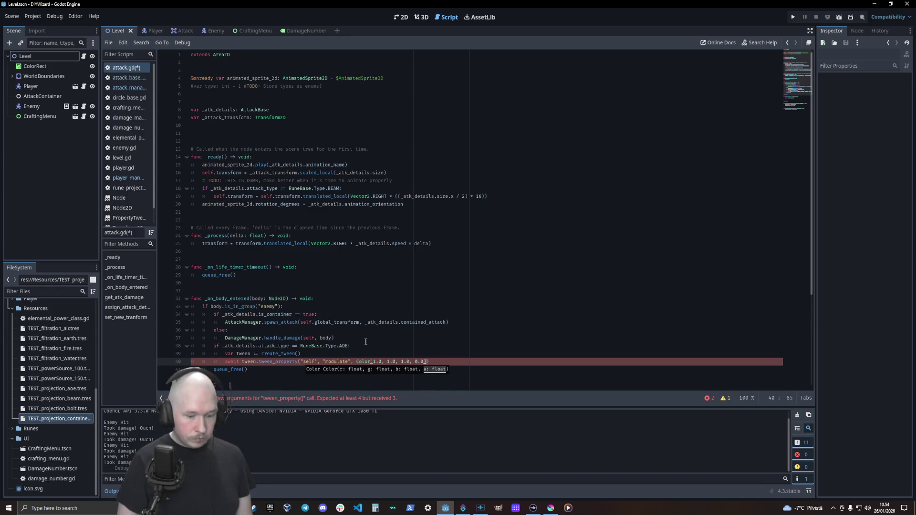
text(), 1)
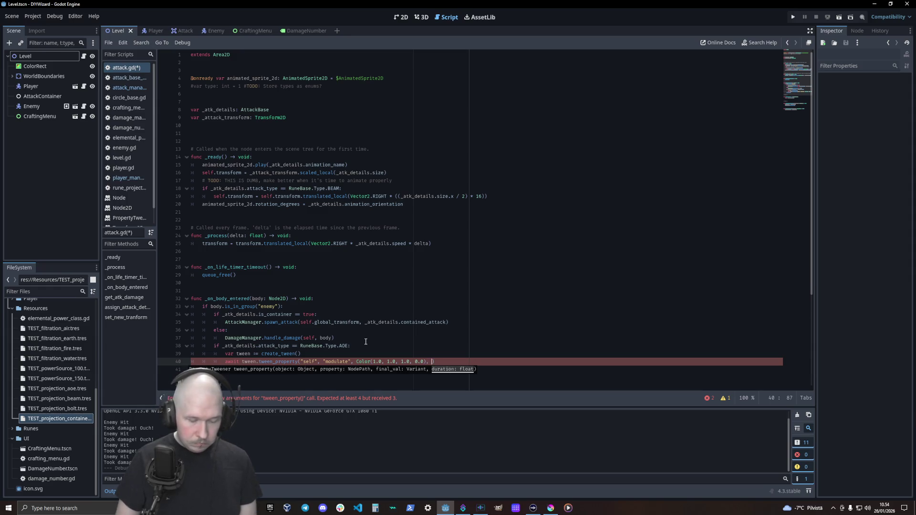
text(.0)
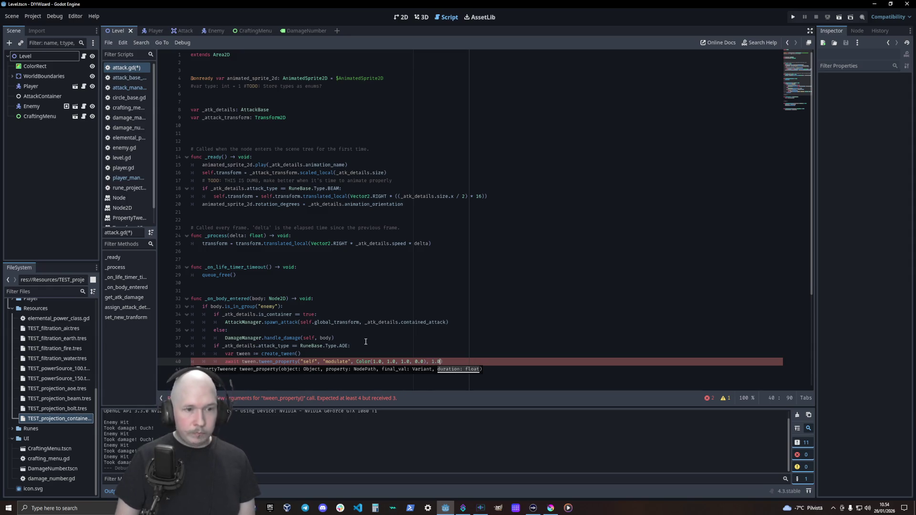
text().fin)
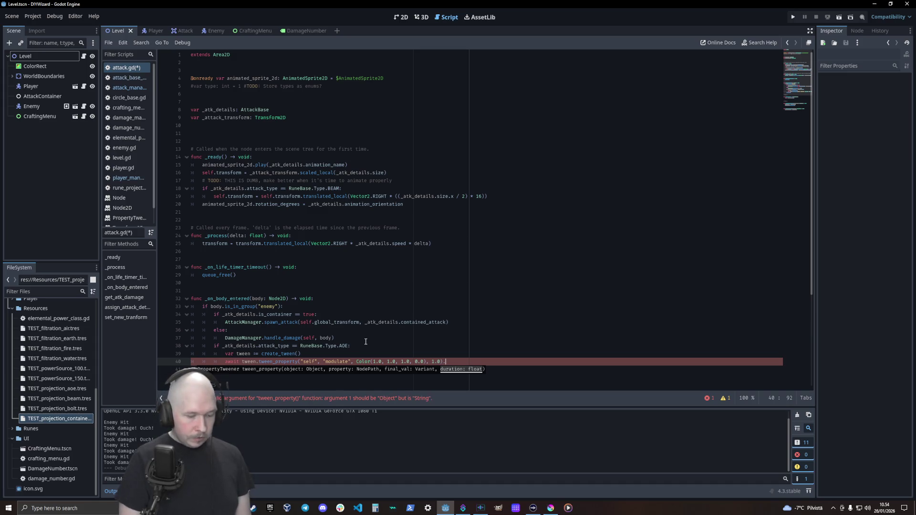
key(Return)
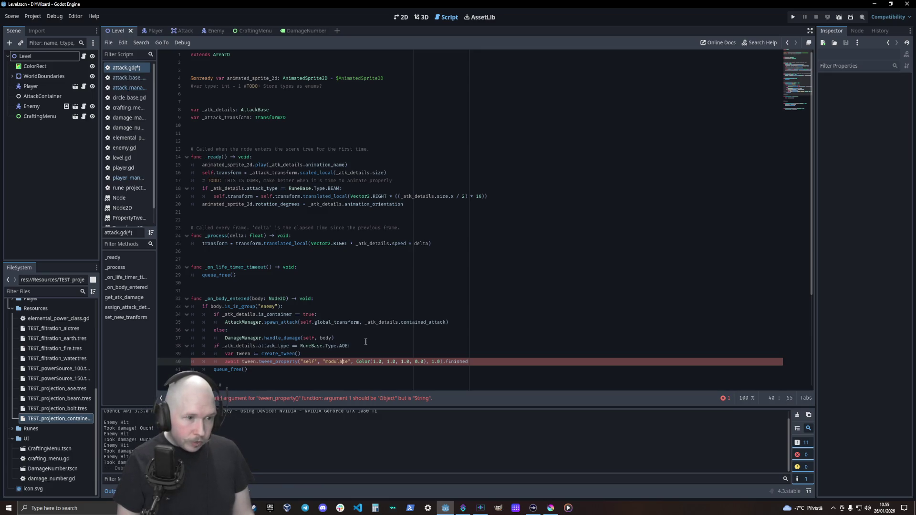
- Remove the quotes around self and save attack.gd
key(Delete)
key(Left)
key(BackSpace)
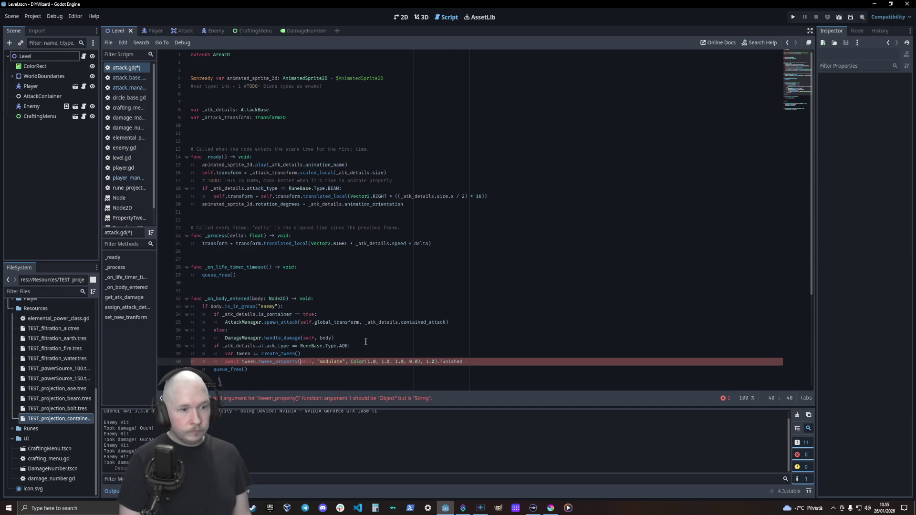
key(ctrl+s)
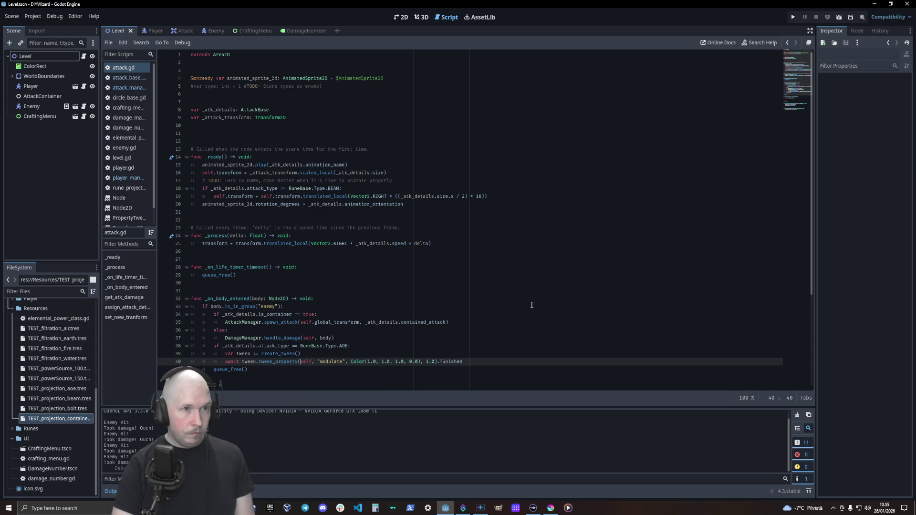
- Run the game to test the fade-out and jump from the flushing-queries error to attack_manager.gd line 18
key(F5)
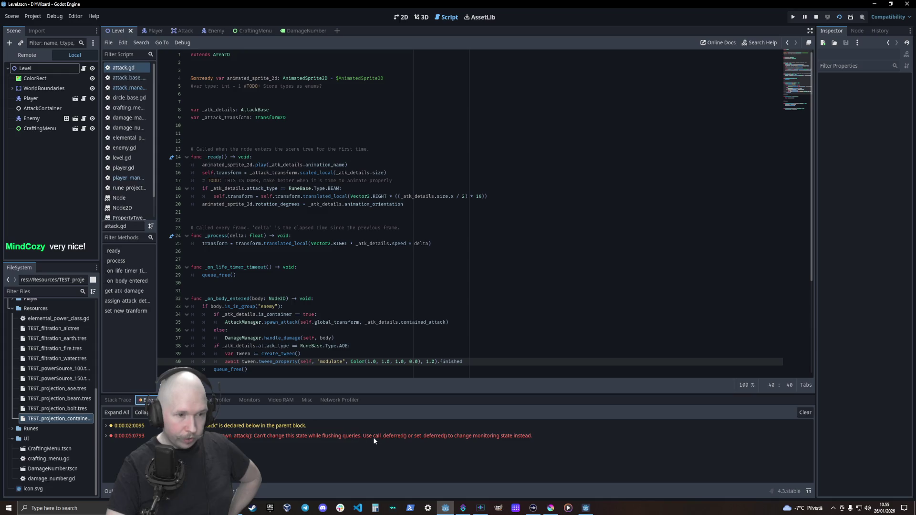
mouse_move(422, 438)
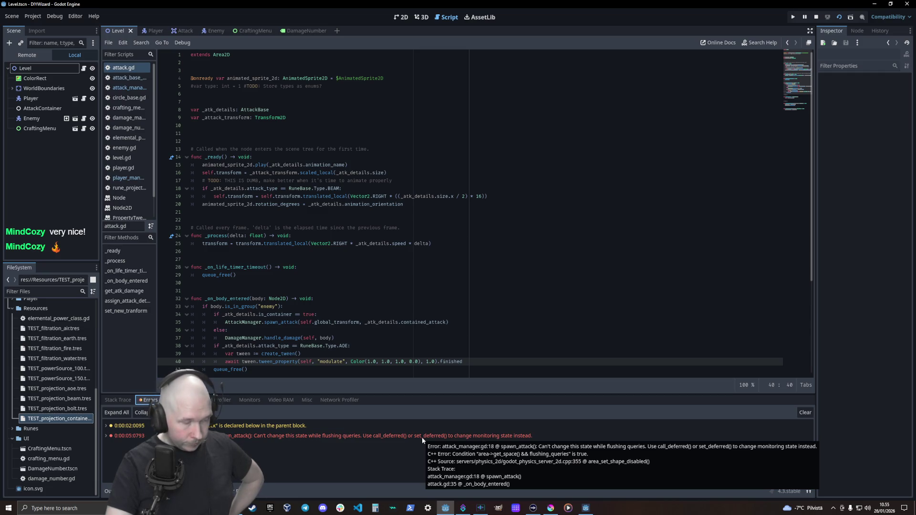
click(422, 437)
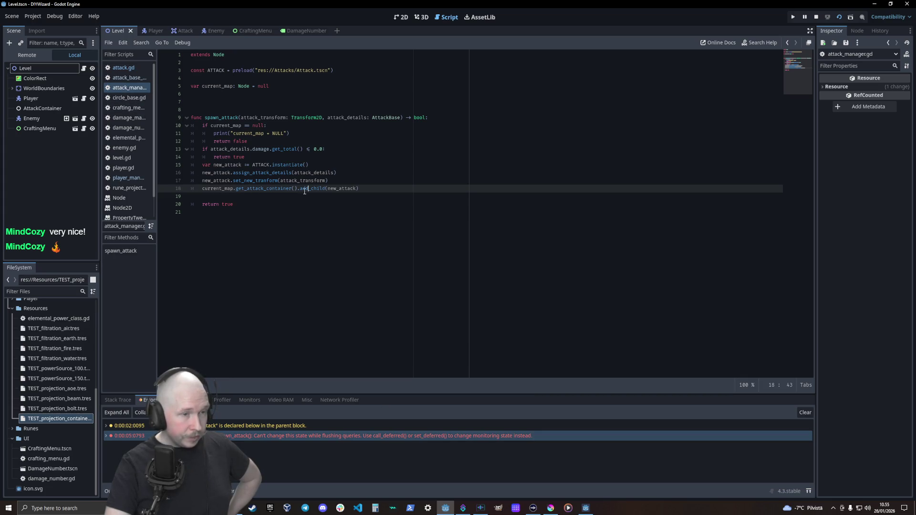
- Write call_deferred("add_child", ) on line 18, pushing the original add_child call to line 19
key(Home)
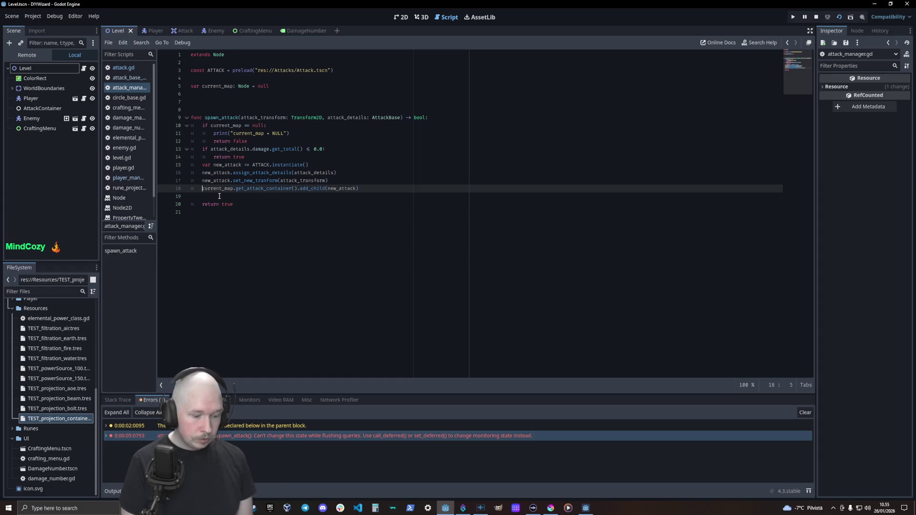
text(call)
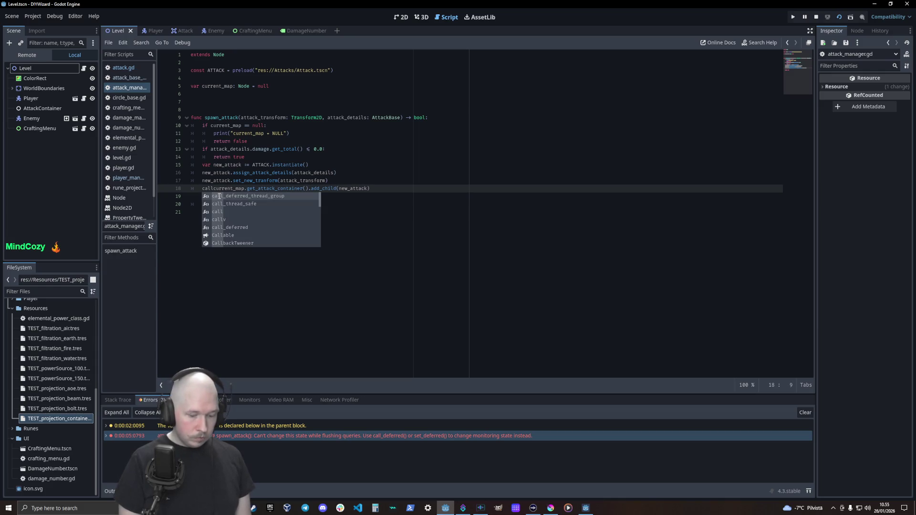
text(_de)
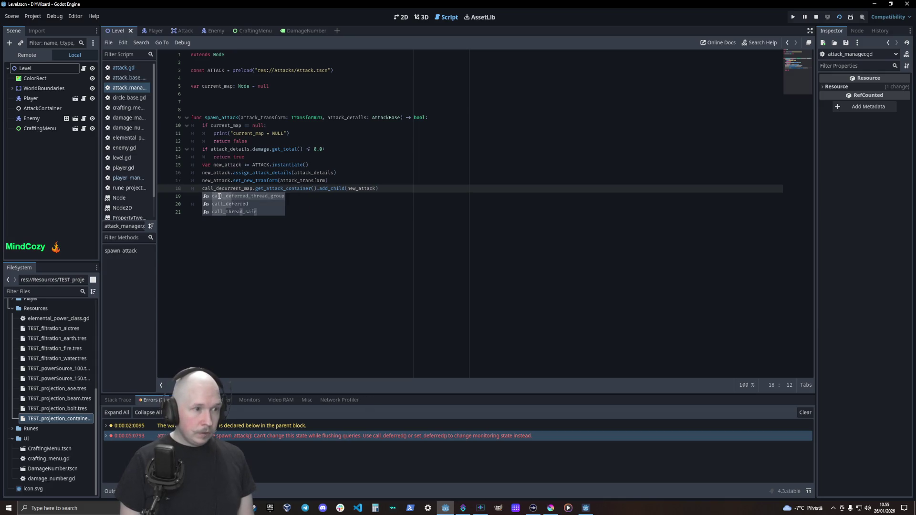
key(Down)
key(Return)
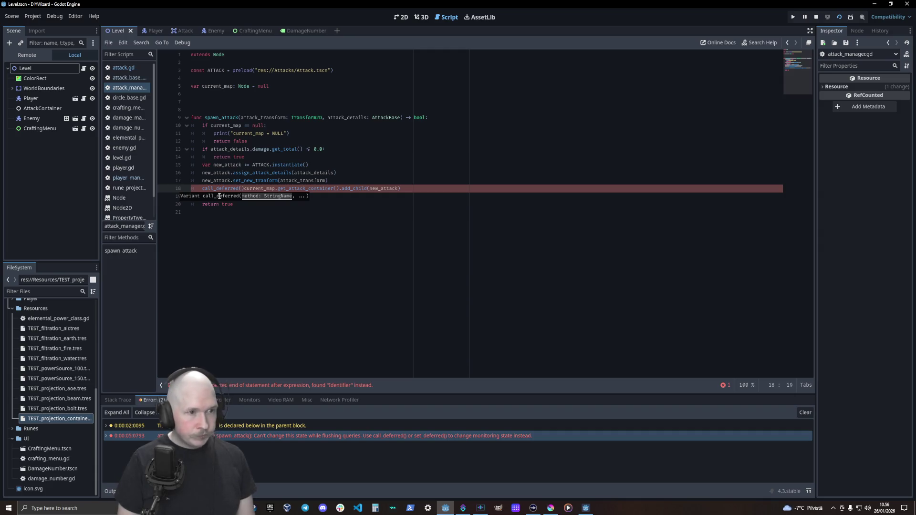
text(")
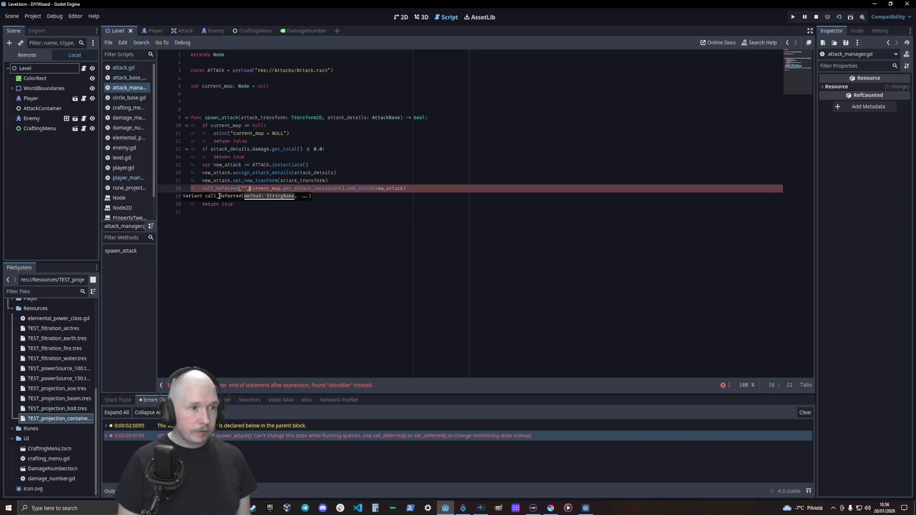
key(Return)
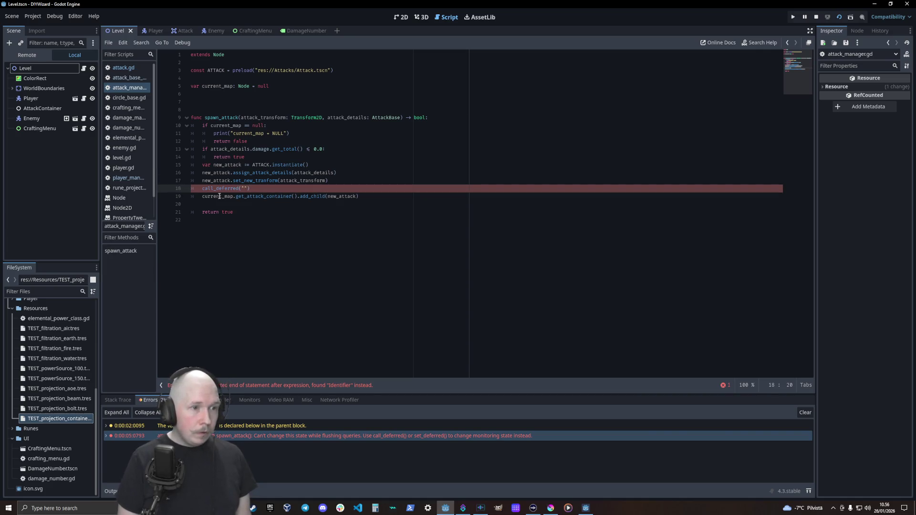
text(add_)
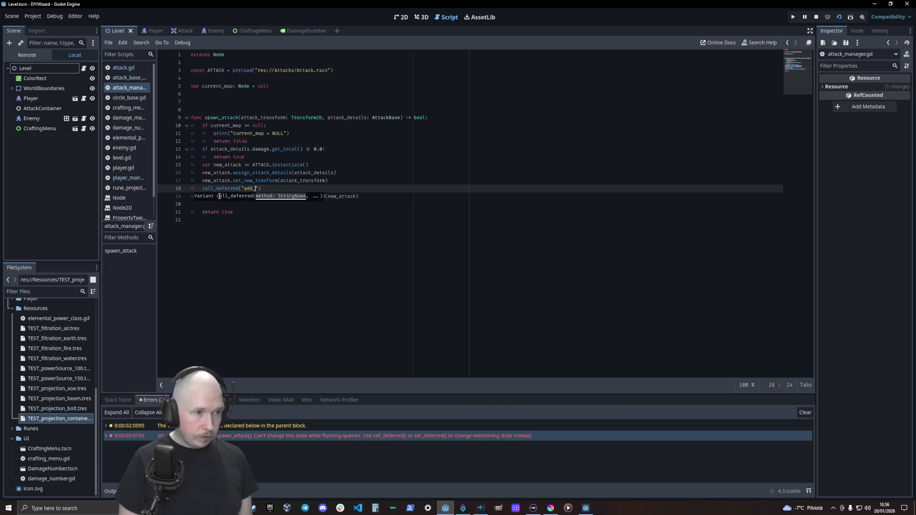
text(child")
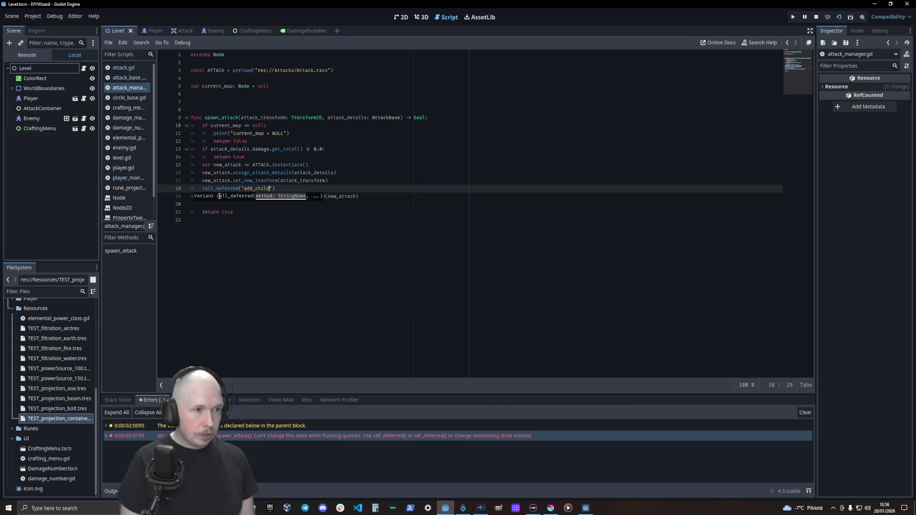
text(,)
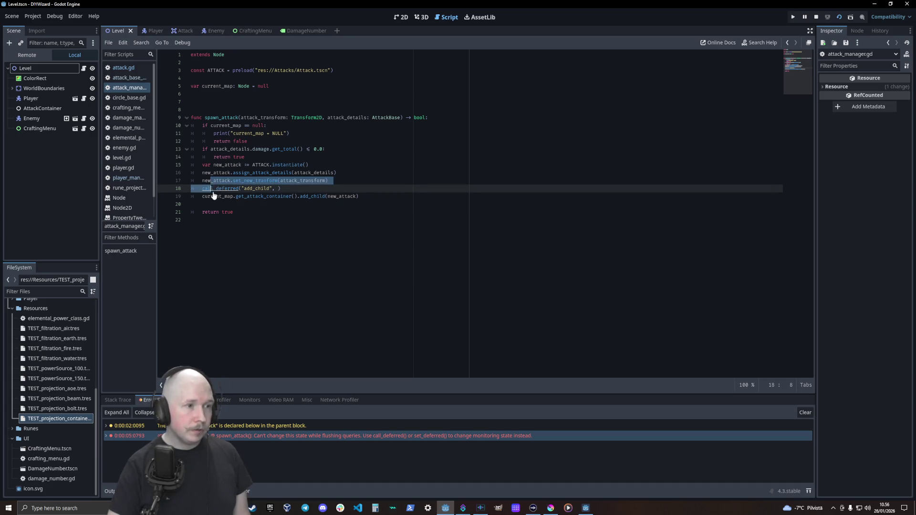
click(220, 190)
- Look up call_deferred in the help, read the Callable.call_deferred() page, then return to attack_manager.gd
ctrl+click(220, 191)
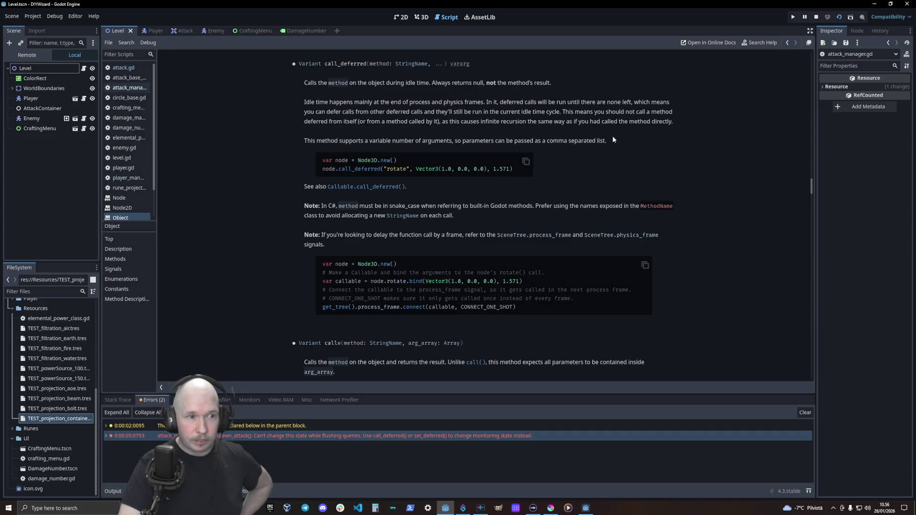
click(381, 187)
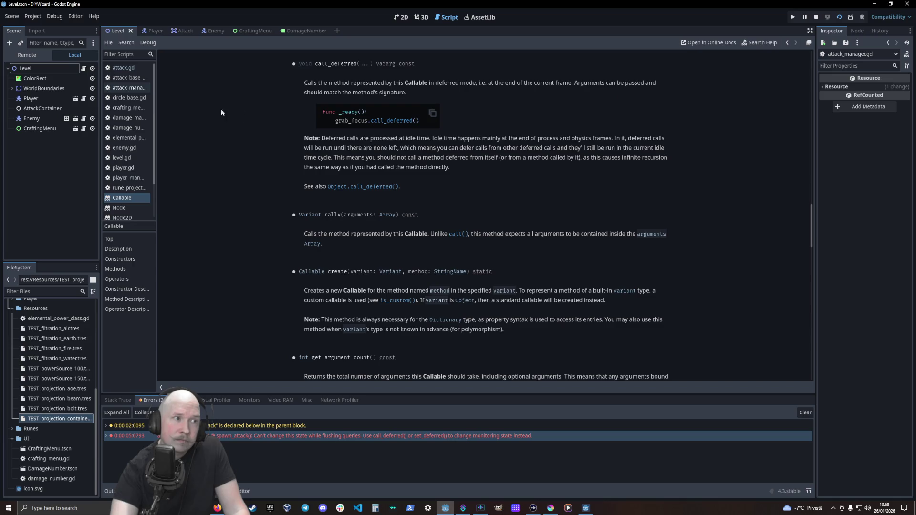
click(127, 88)
- Append .call_deferred() to line 19, comment out line 18, and restart the game
click(381, 196)
text(.call_d)
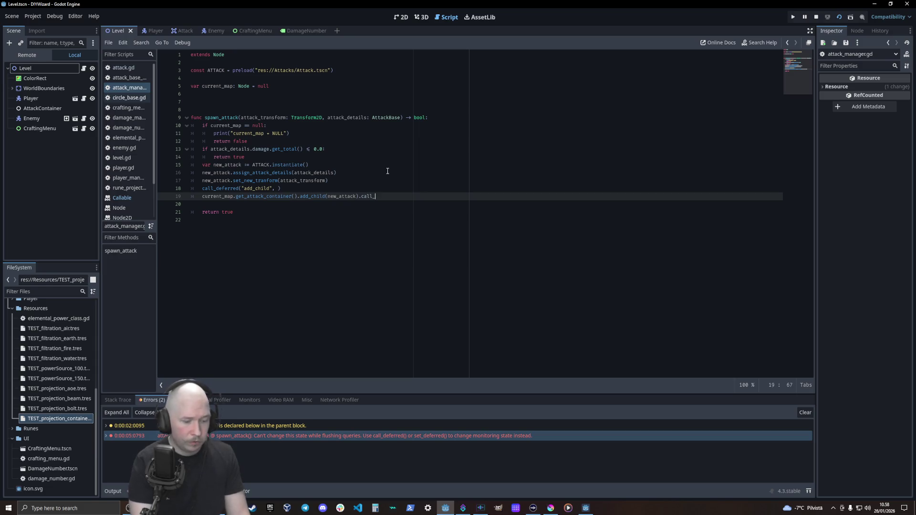
text(eferred)
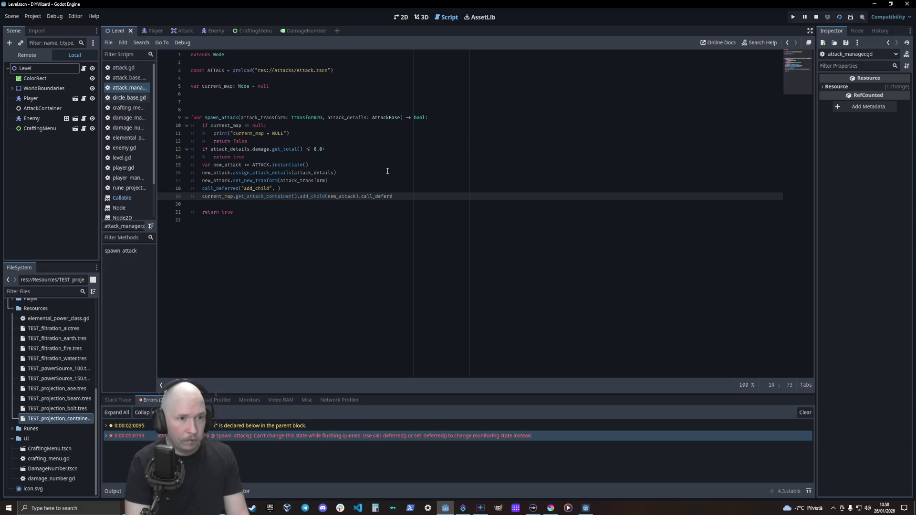
text(()
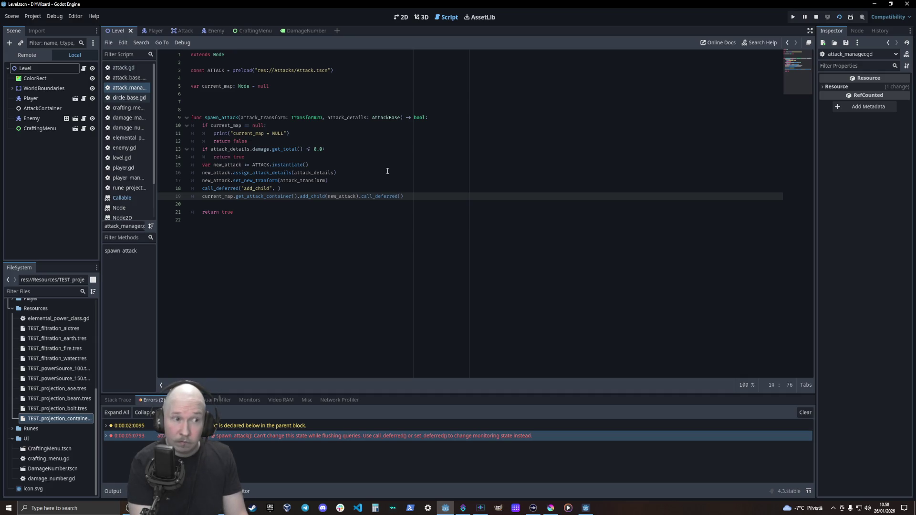
key(Up)
key(Home)
text(#)
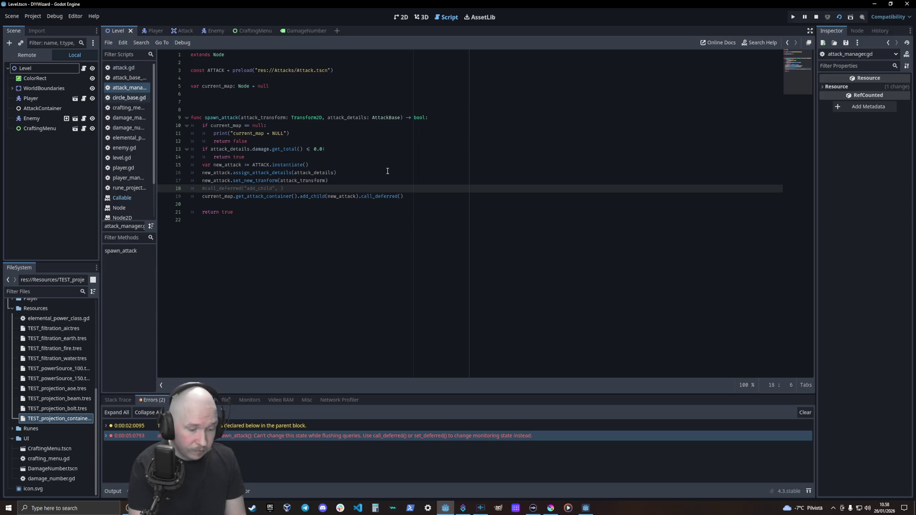
key(F8)
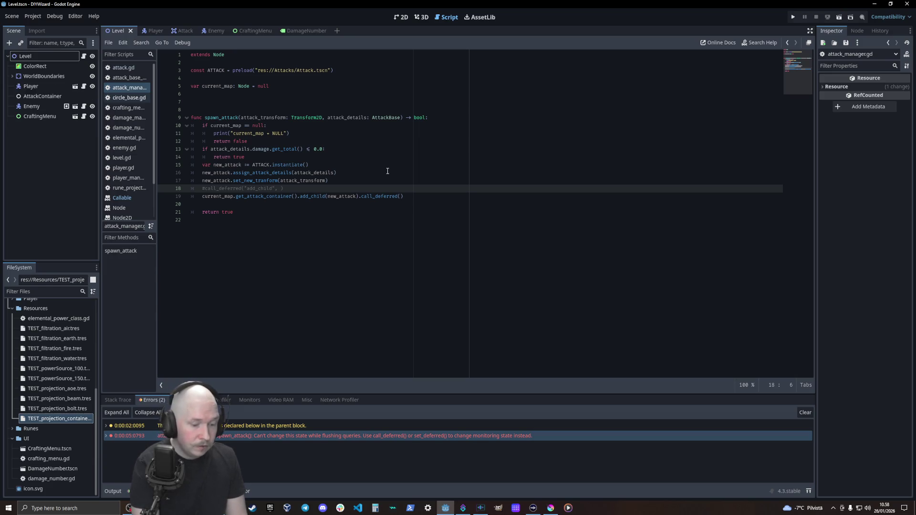
key(F5)
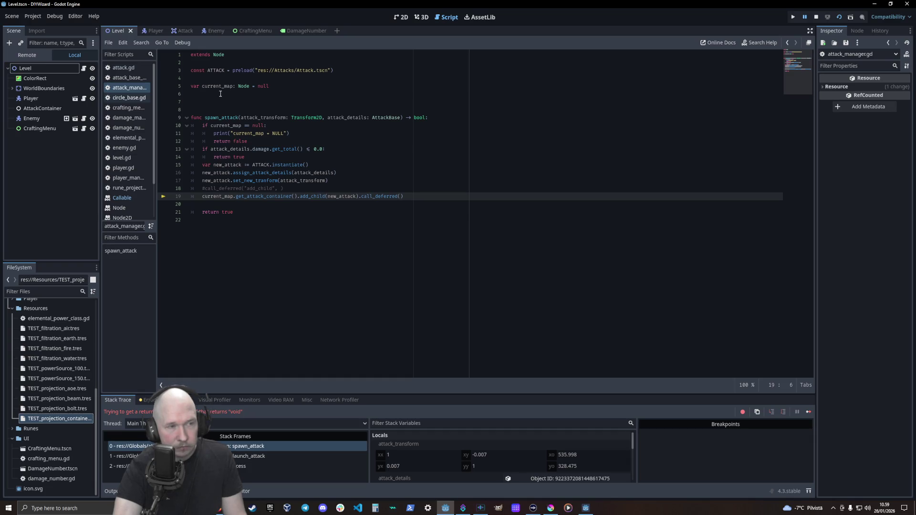
- Uncomment line 18 so call_deferred("add_child", ) is active code again
click(289, 98)
key(Up)
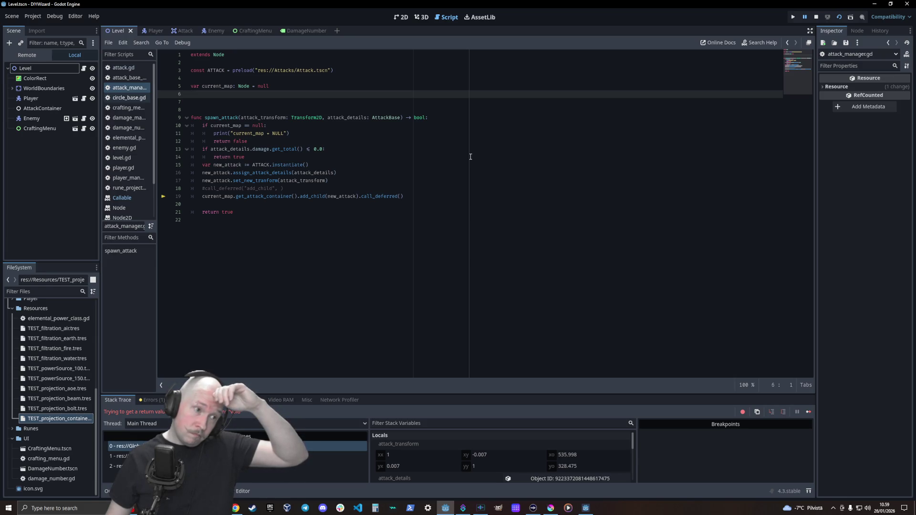
click(205, 189)
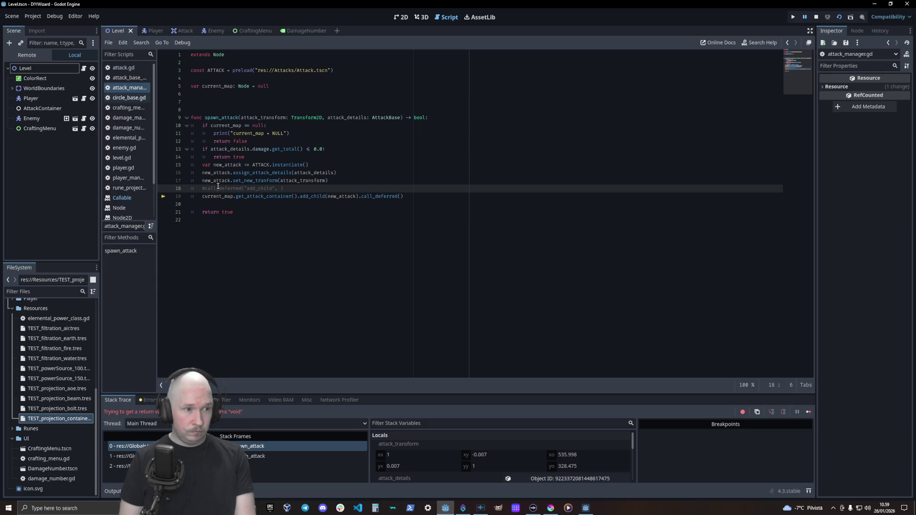
key(BackSpace)
key(End)
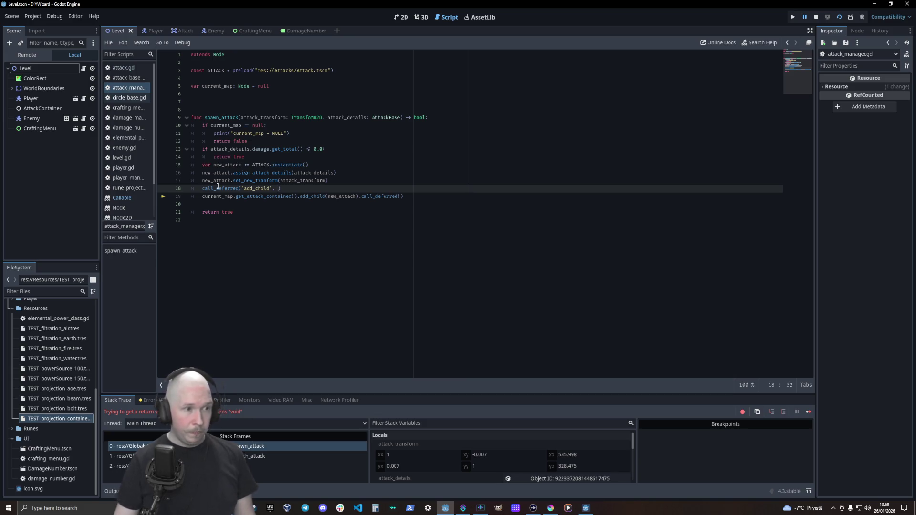
- Reread the call_deferred documentation, then return to attack_manager.gd at line 19's container expression
ctrl+click(218, 188)
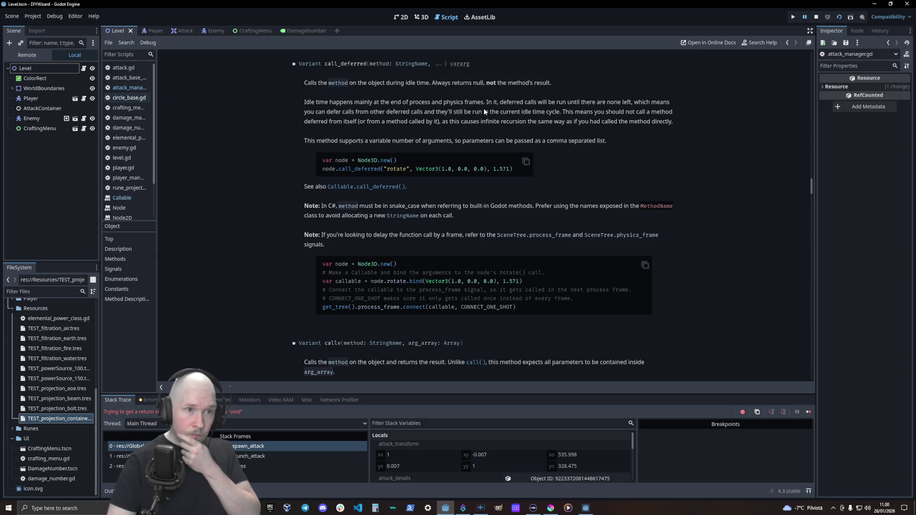
click(127, 87)
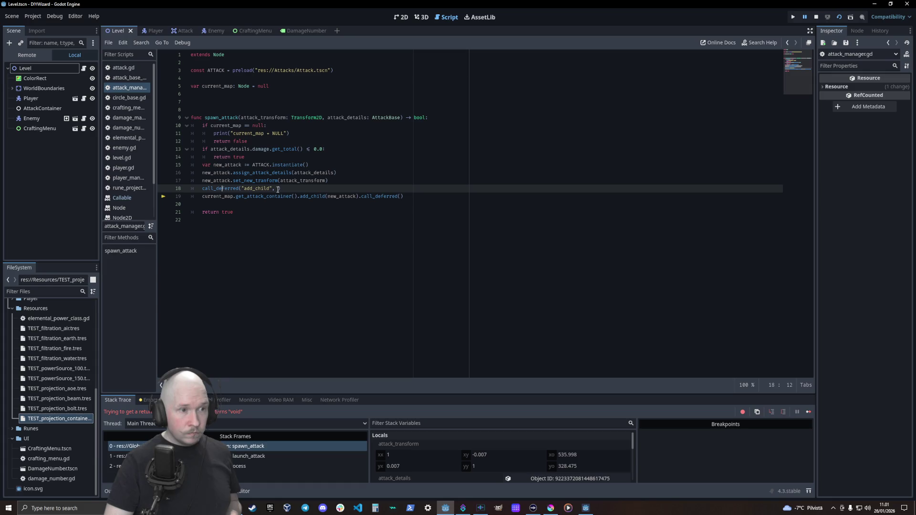
click(297, 197)
- Prefix line 18's call_deferred with current_map.get_attack_container() followed by a dot
key(shift+Home)
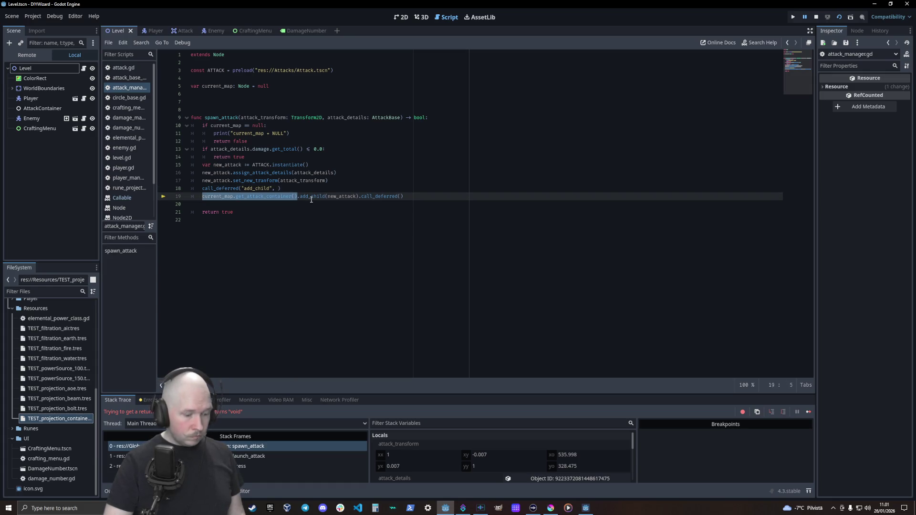
click(277, 188)
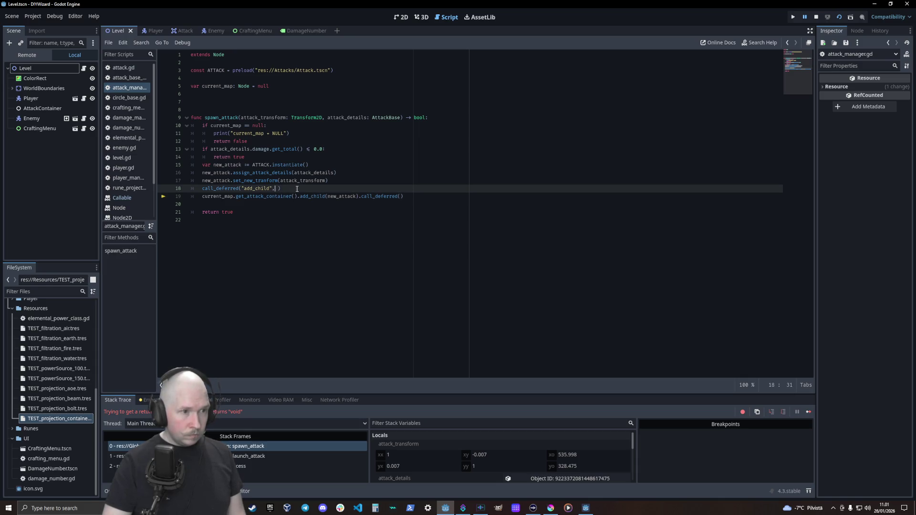
mouse_move(296, 177)
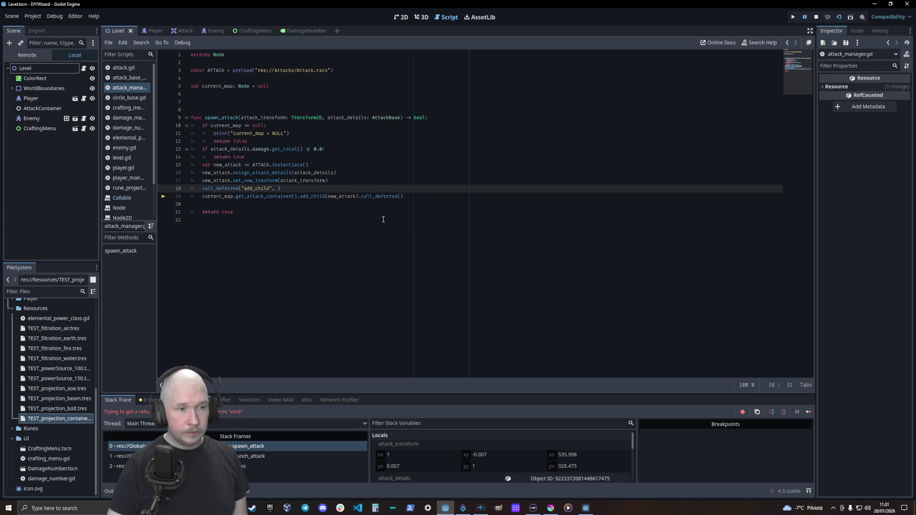
double_click(337, 196)
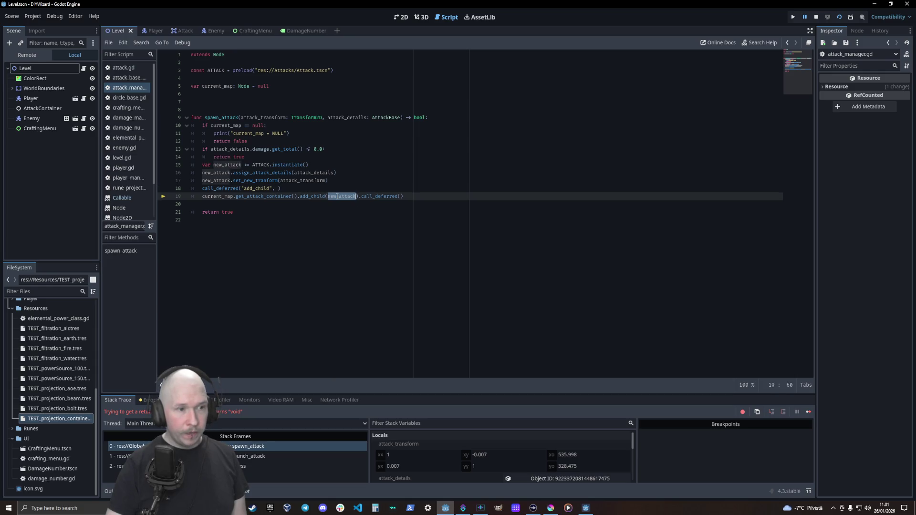
click(277, 188)
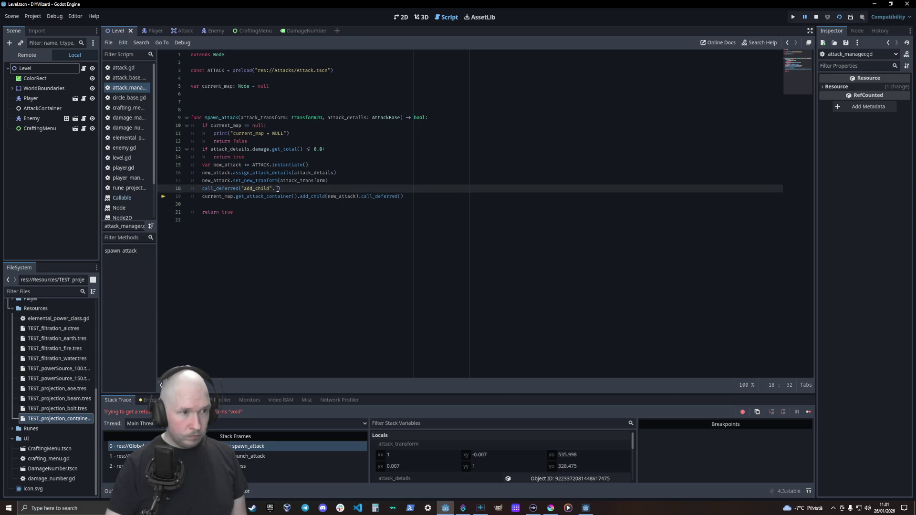
drag(297, 196, 205, 200)
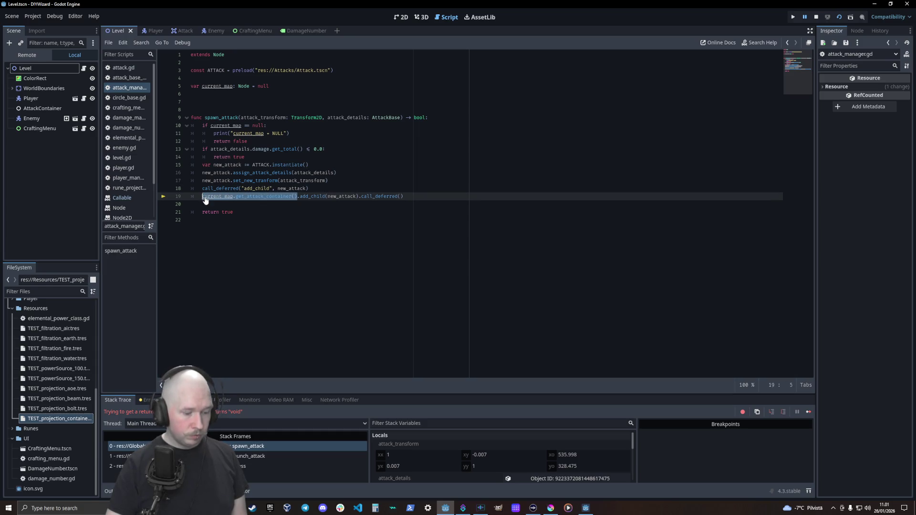
key(ctrl+c)
key(Up)
key(ctrl+v)
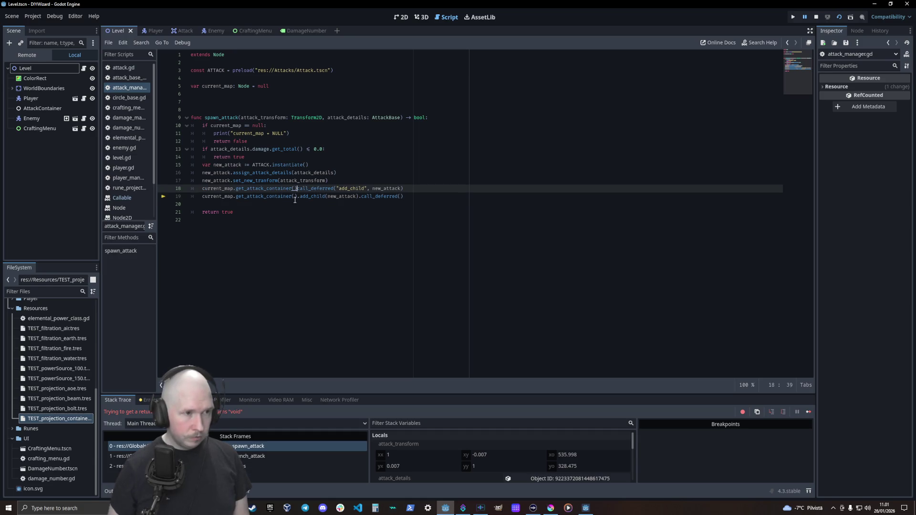
text(.)
- Comment out line 19, stop the debug session and rerun the game with F5
key(Down)
key(BackSpace)
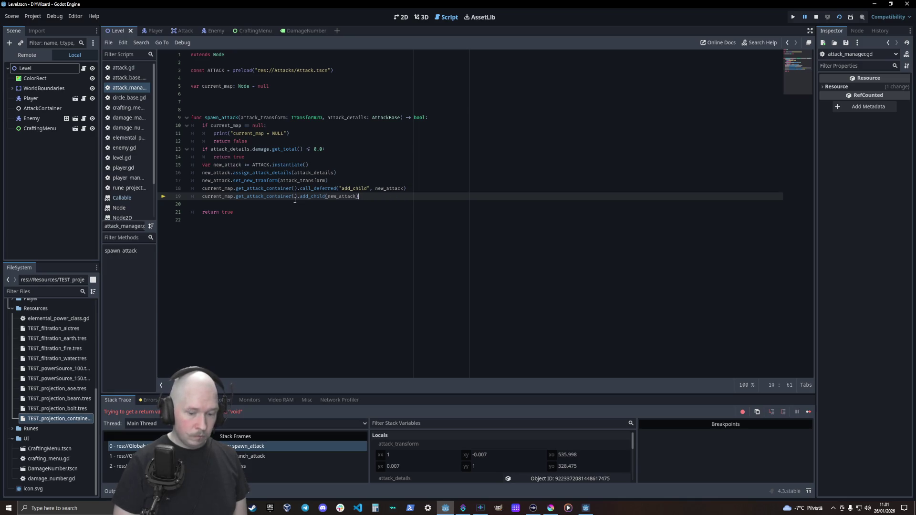
text(#)
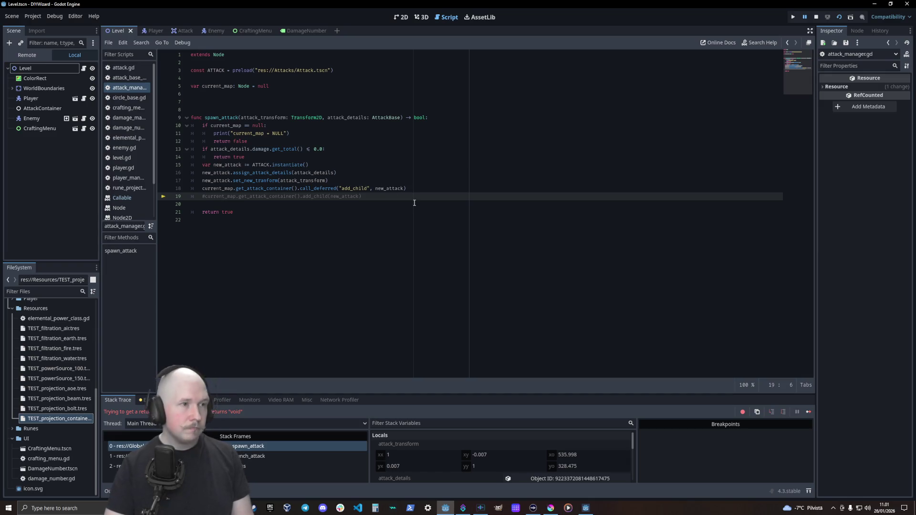
key(F8)
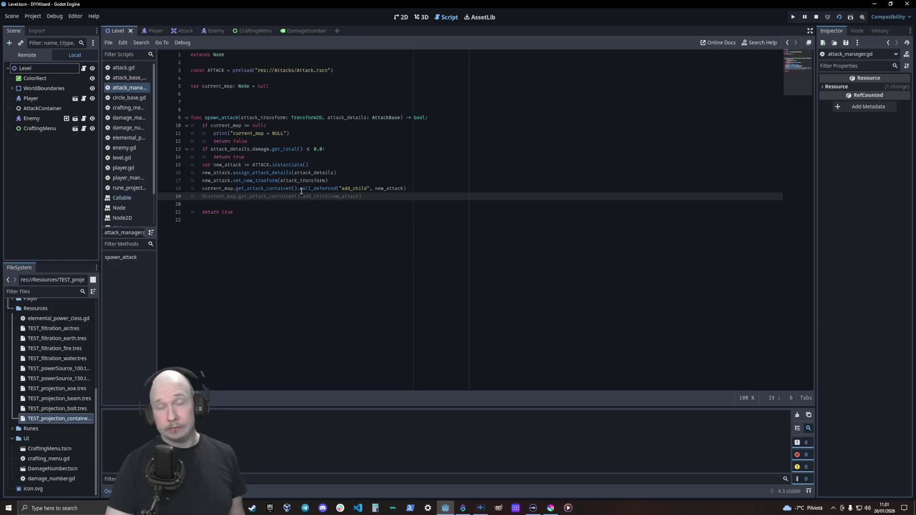
key(F5)
- Fire three test attacks at the enemy, pick Beam as the projection, and close the game
click(592, 261)
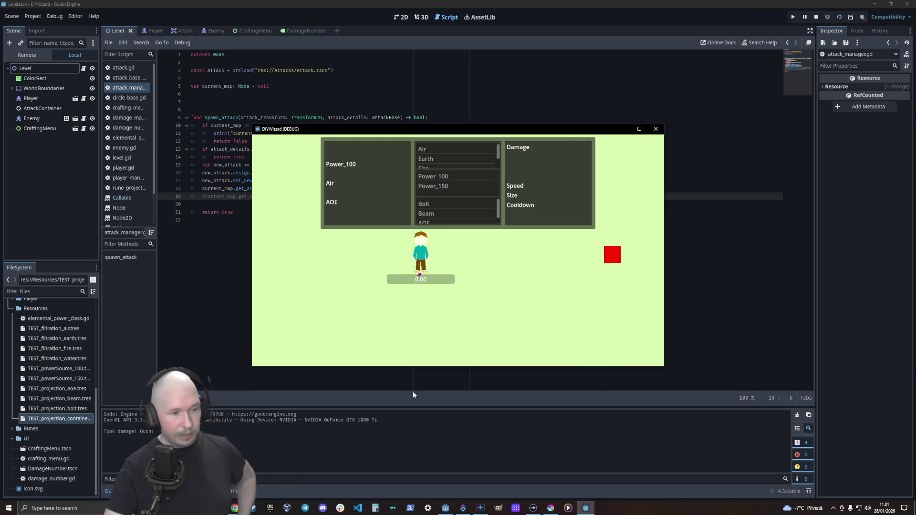
click(621, 244)
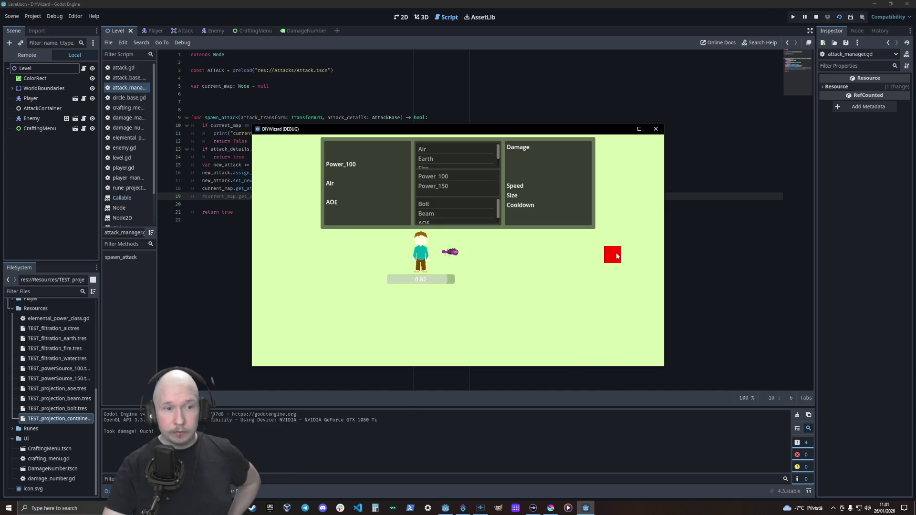
click(628, 278)
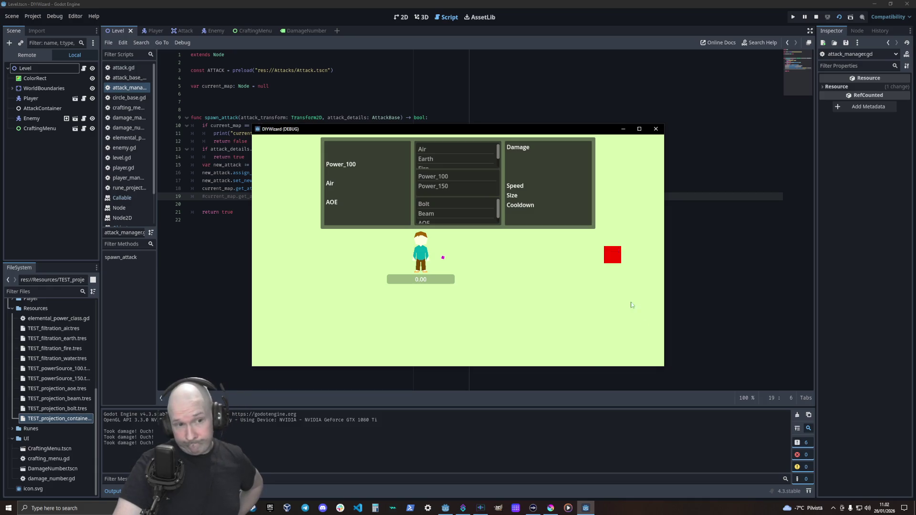
click(449, 219)
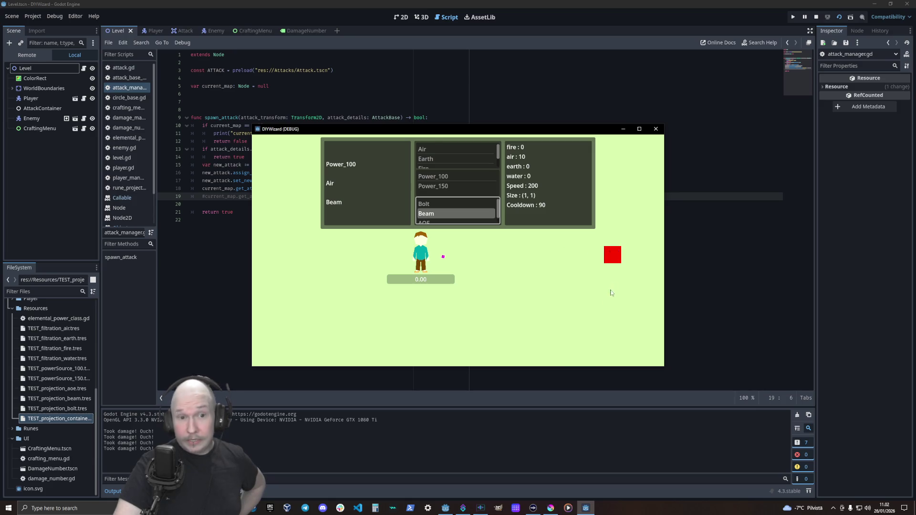
click(656, 131)
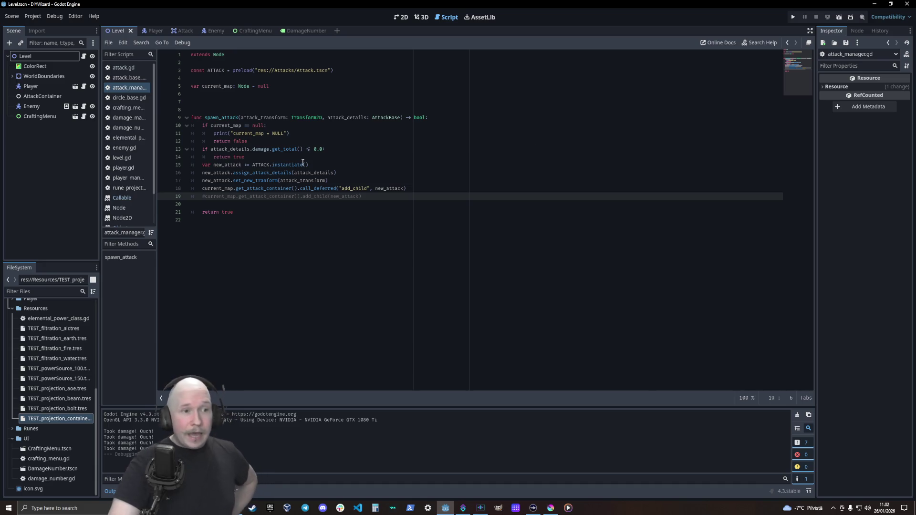
- Step through circle_base.gd and attack_manager.gd to attack.gd's _on_body_entered hit handler
click(133, 98)
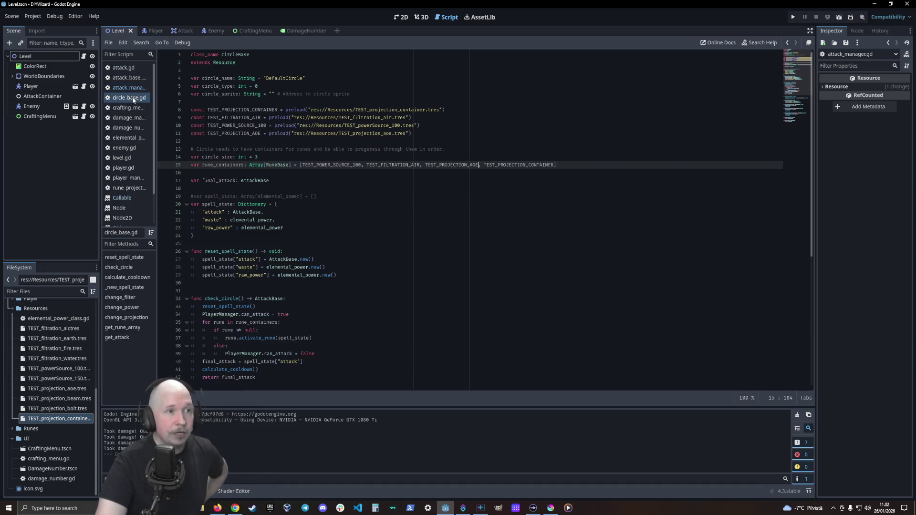
scroll(339, 326, down, 4)
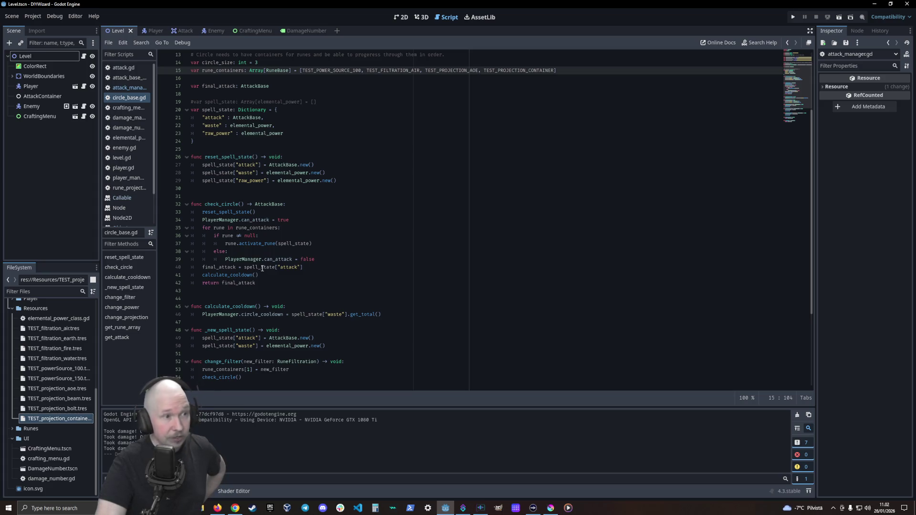
click(134, 88)
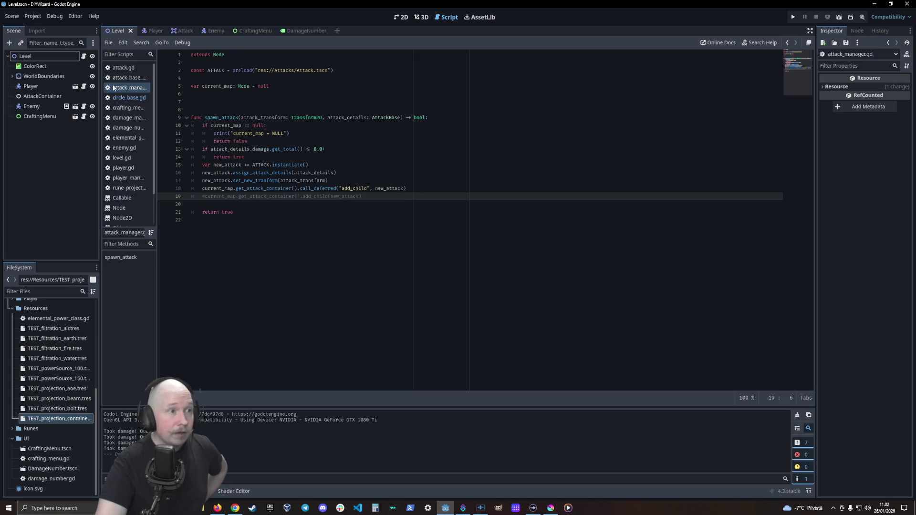
click(123, 68)
scroll(243, 238, down, 4)
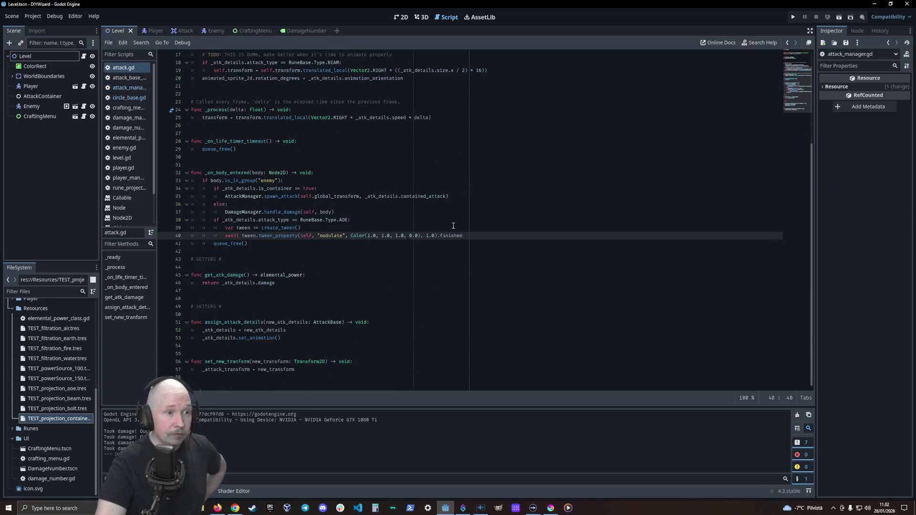
- Change line 38's check to attack_type != RuneBase.Type.BOLT, then save and run with F5
click(364, 220)
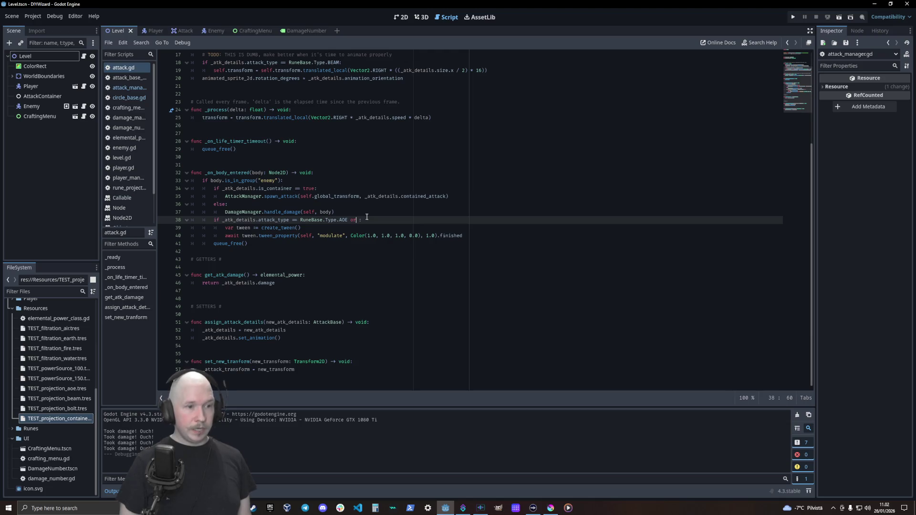
key(Left)
key(Left)
key(Left)
key(shift+Left)
key(shift+Left)
key(shift+Left)
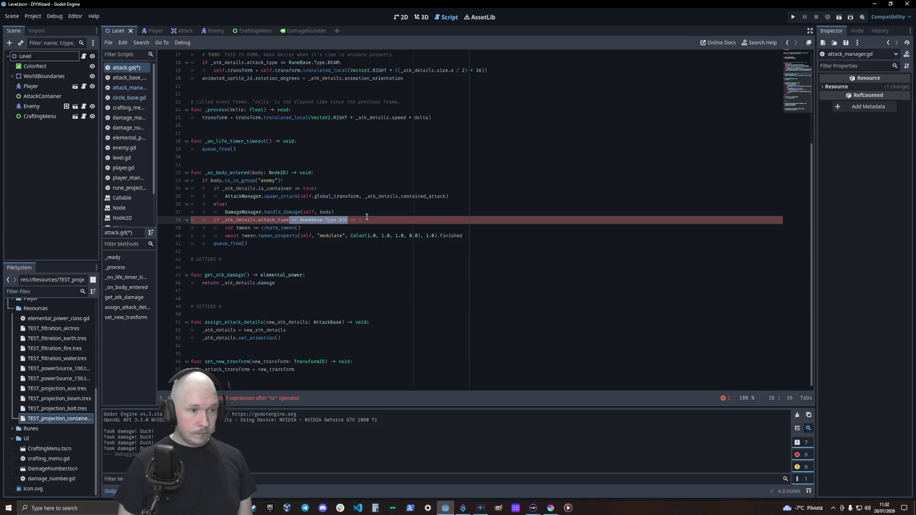
key(Right)
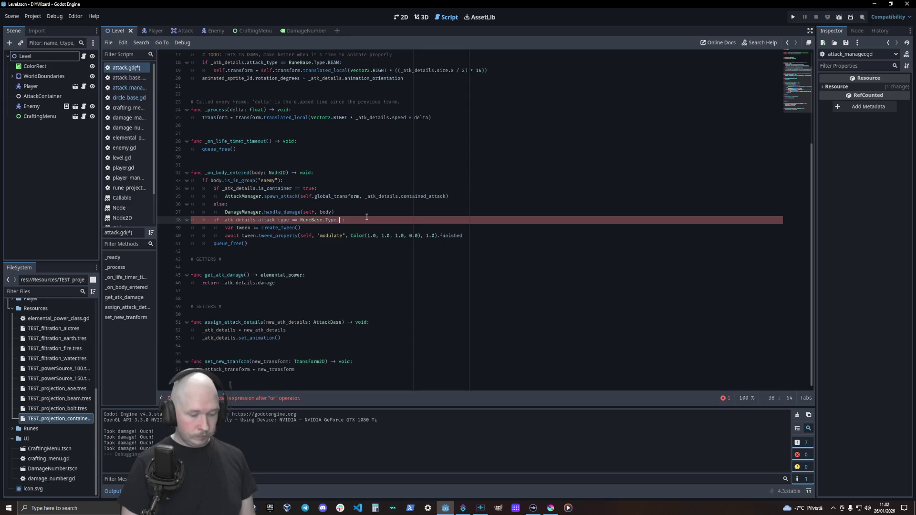
text(LT)
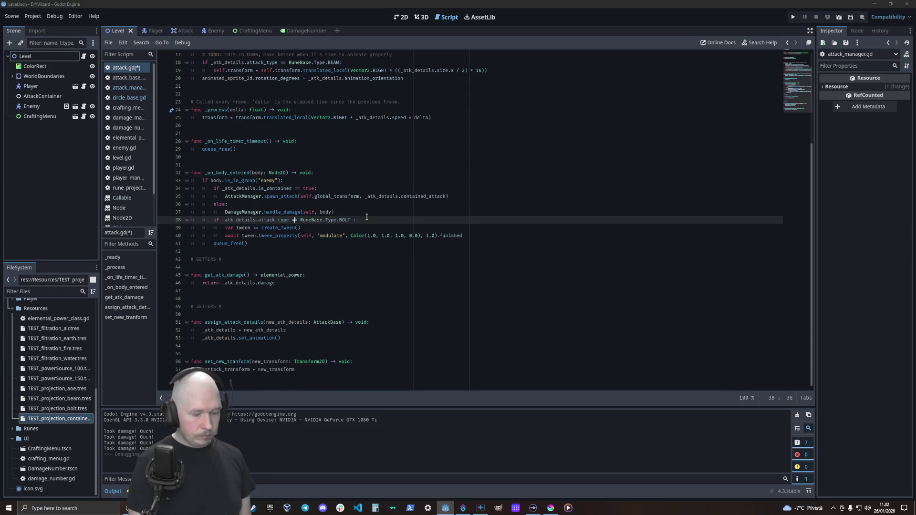
key(F5)
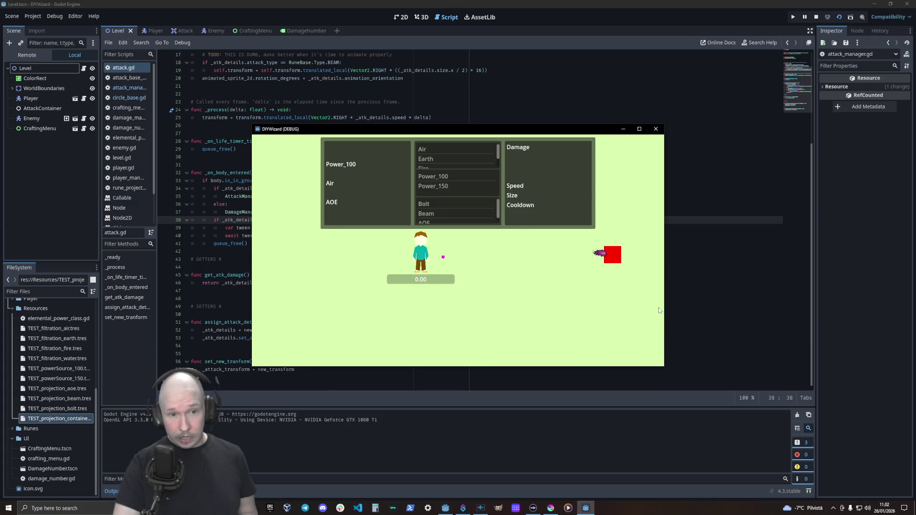
- Test the Beam projection against the enemy, then close the DIYWizard game window
click(442, 213)
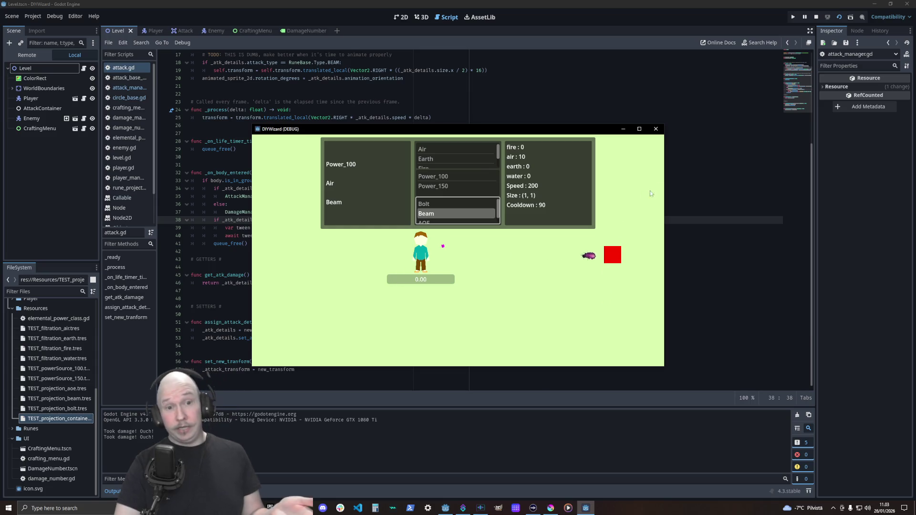
click(656, 129)
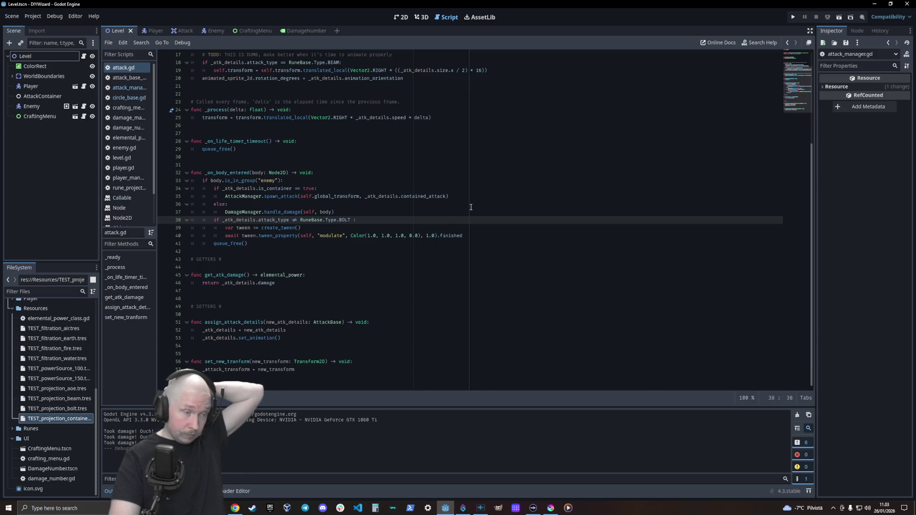
- Open the debugger's Errors list and jump to flagged line 15 in rune_projection_class.gd
scroll(470, 207, up, 5)
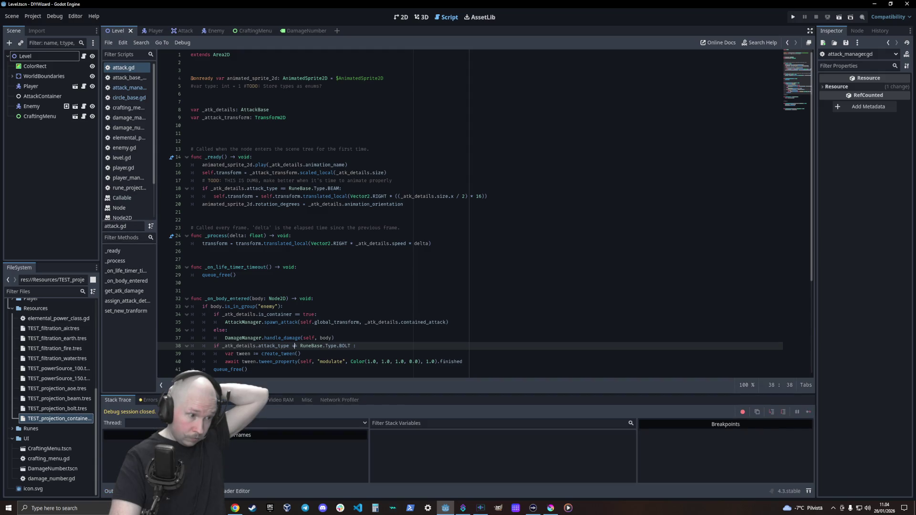
click(153, 405)
click(157, 426)
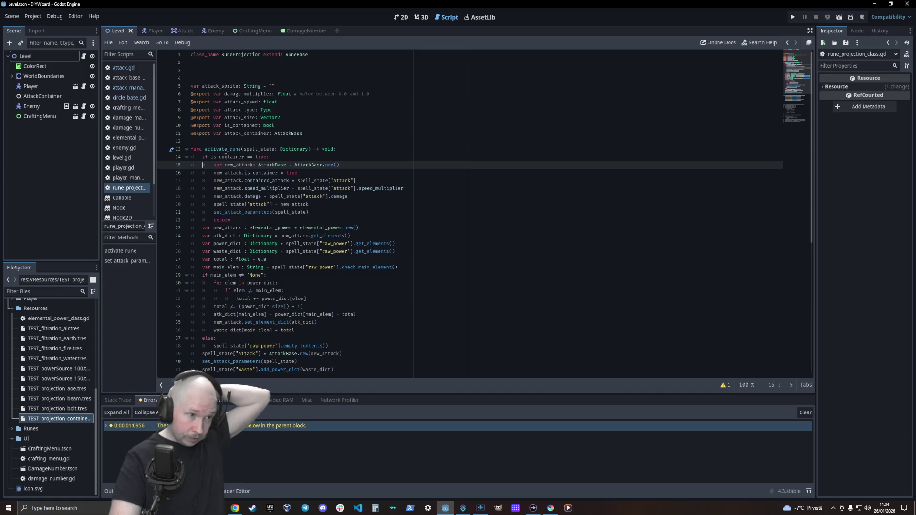
- Rename new_attack to new_attack_base on line 15 and copy the new name
click(254, 165)
text(:)
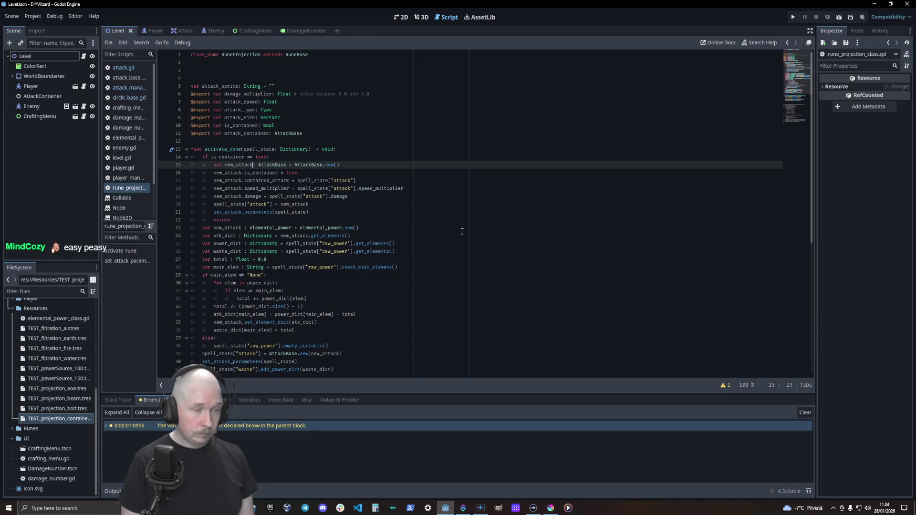
text(_base)
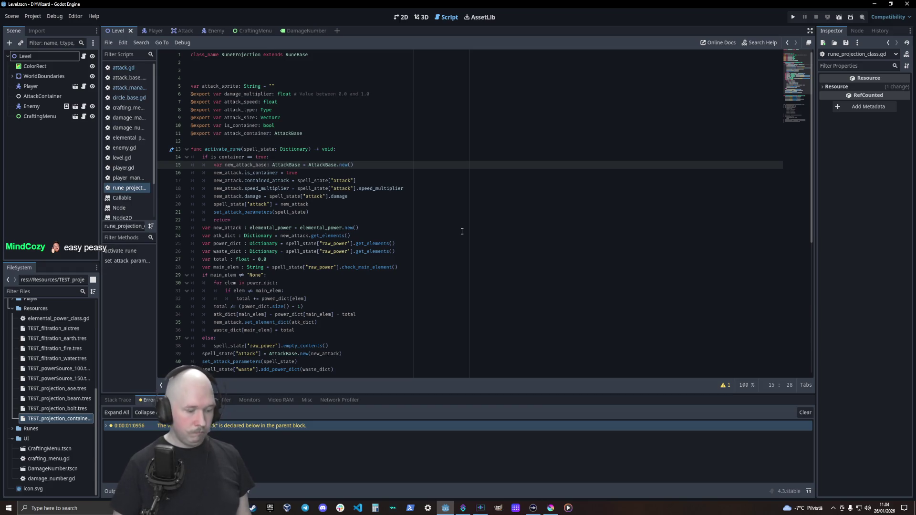
double_click(256, 165)
key(ctrl+c)
- Replace new_attack with new_attack_base on lines 16–20, then run the game with F5
double_click(228, 172)
key(ctrl+v)
double_click(228, 181)
key(ctrl+v)
double_click(228, 188)
key(ctrl+v)
double_click(228, 196)
key(ctrl+v)
double_click(308, 205)
key(ctrl+v)
click(372, 216)
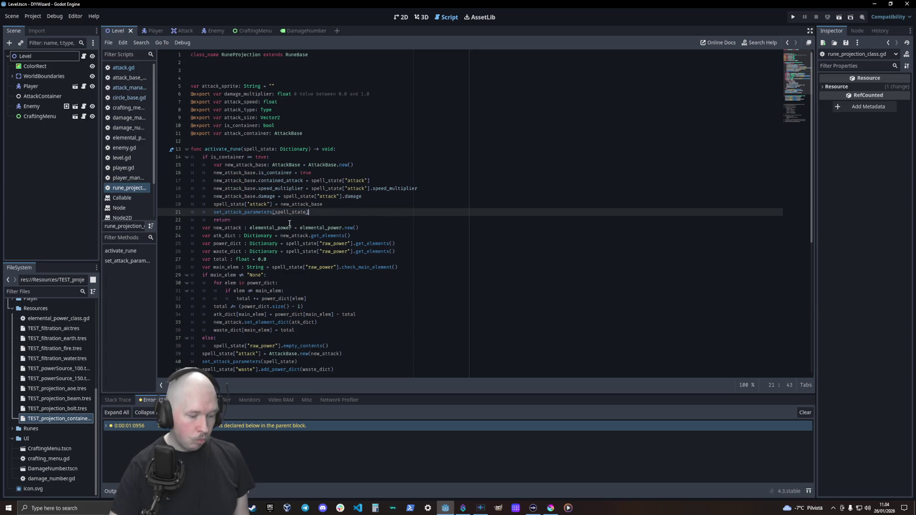
key(F5)
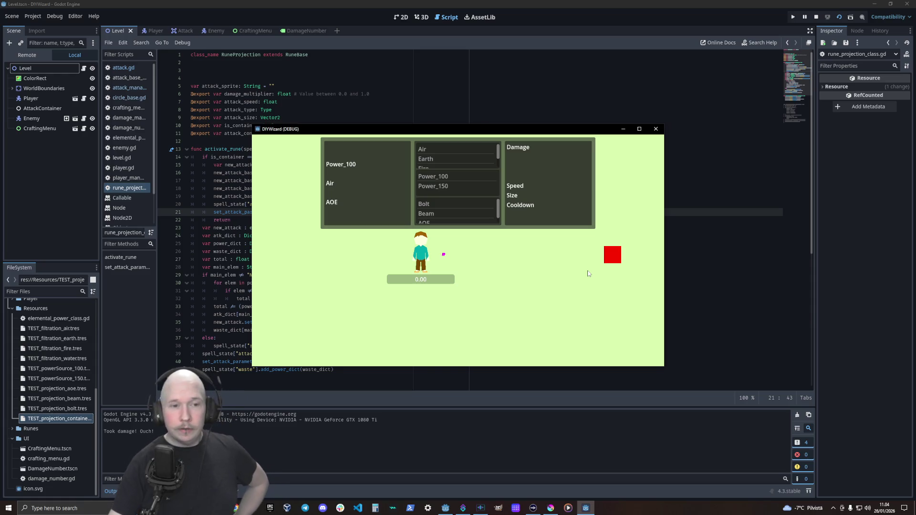
- Fire a test attack at the enemy, scroll the rune list, and switch to Krita's goals canvas
click(611, 264)
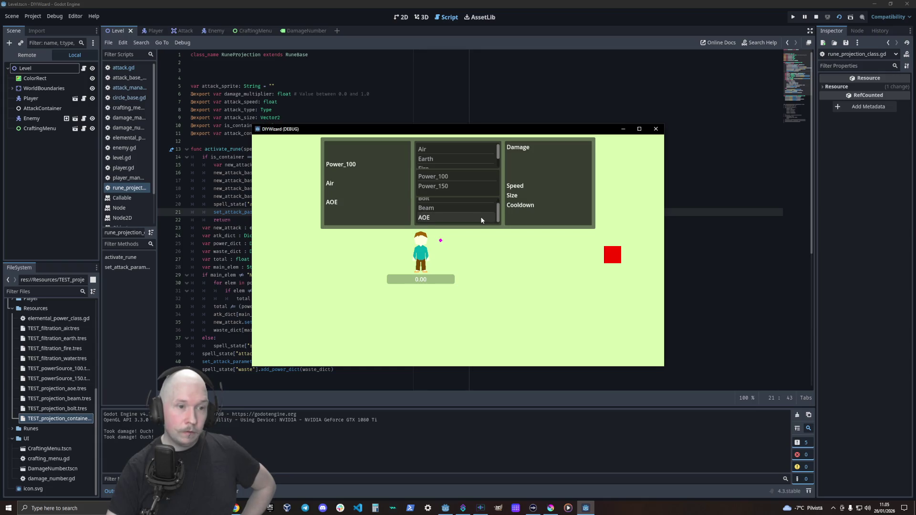
scroll(482, 220, down, 2)
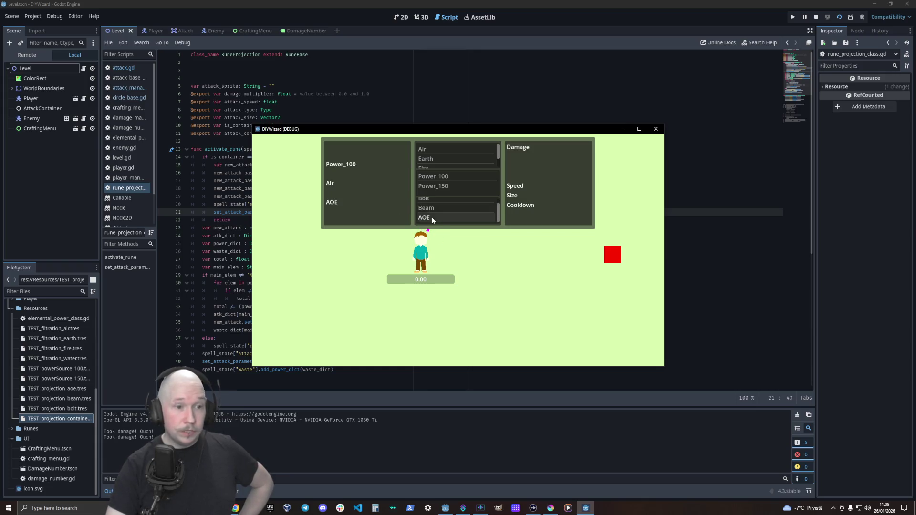
click(551, 511)
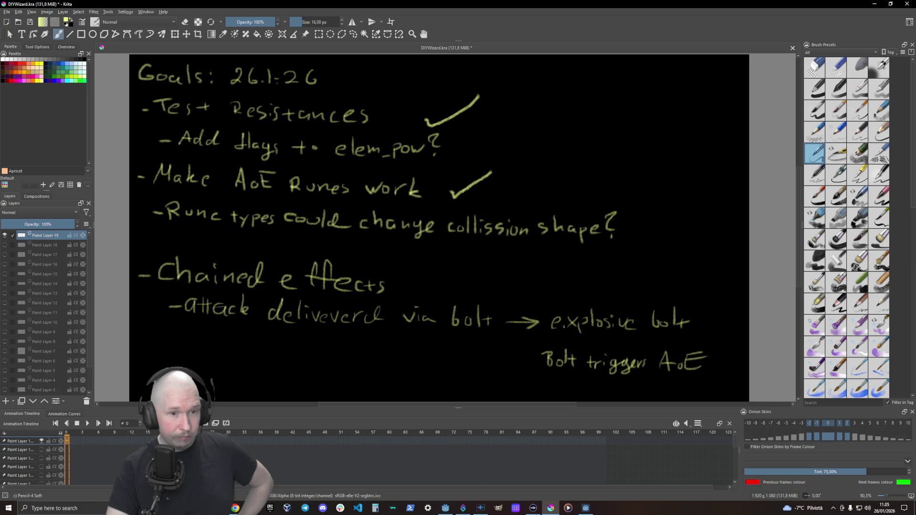
- Tick 'Chained effects' in Krita, fire one more test attack, close the game, return to Godot
mouse_move(415, 286)
mouse_down()
mouse_move(470, 270)
mouse_move(491, 251)
mouse_up()
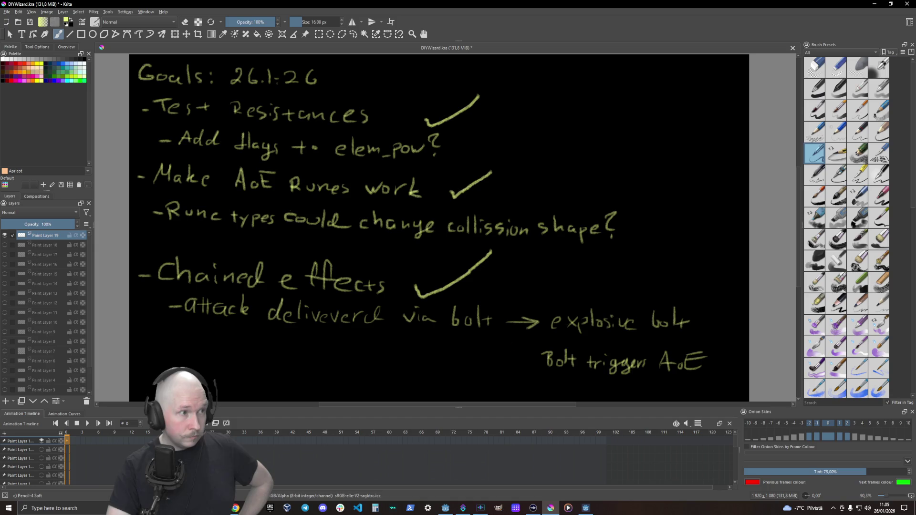
click(586, 508)
click(536, 303)
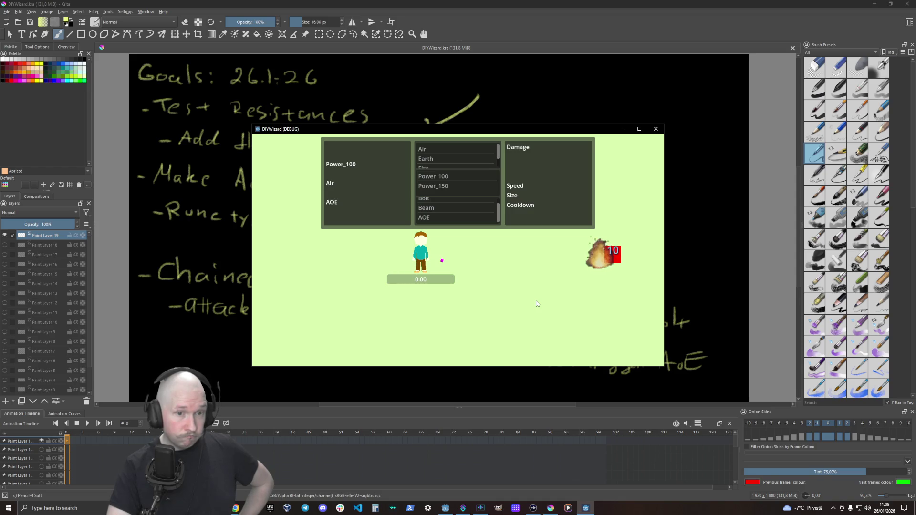
click(655, 128)
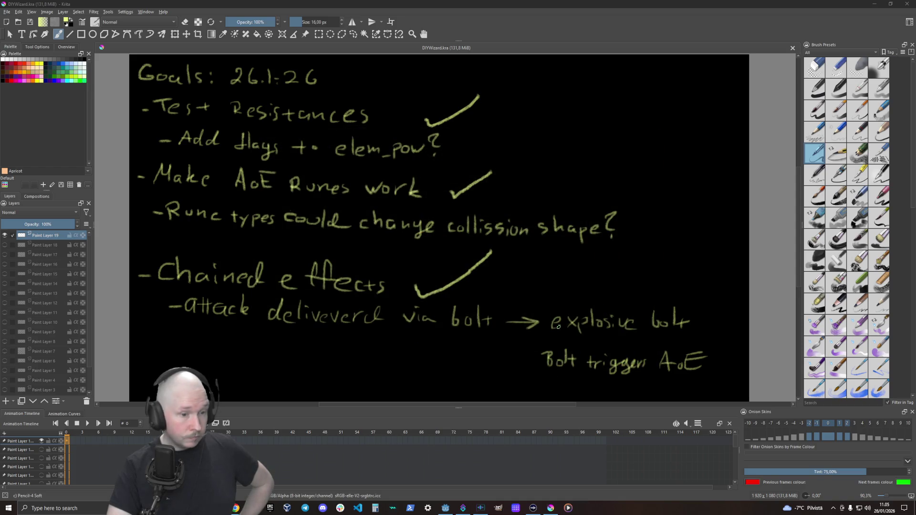
key(alt+Tab)
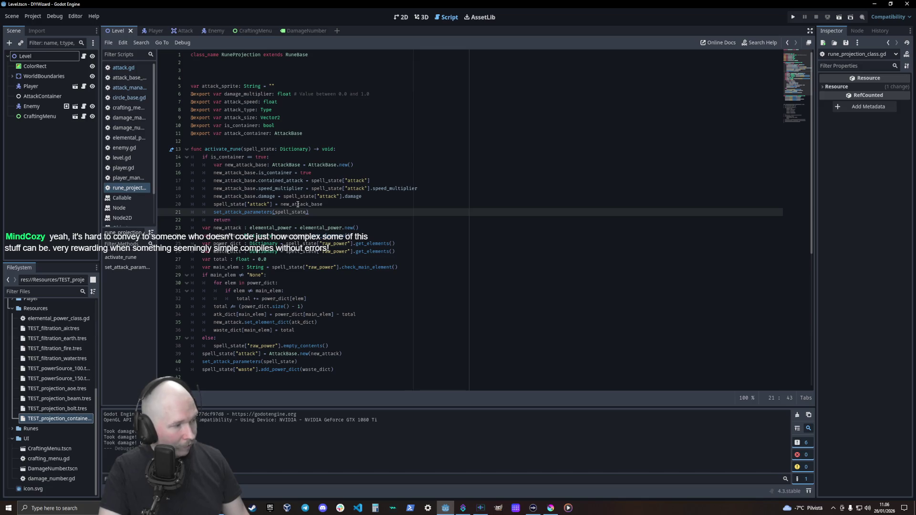
- Dismiss the system launcher and switch from rune_projection_class.gd back to attack.gd
key(super)
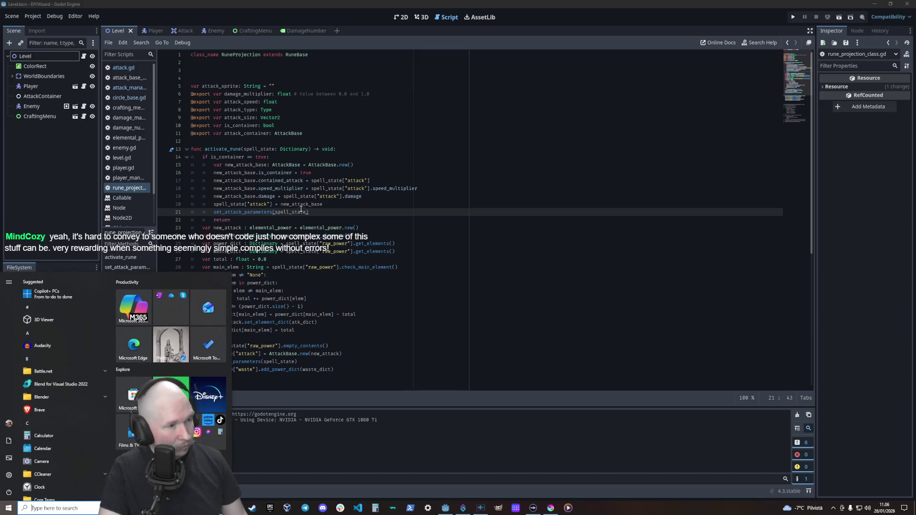
click(410, 264)
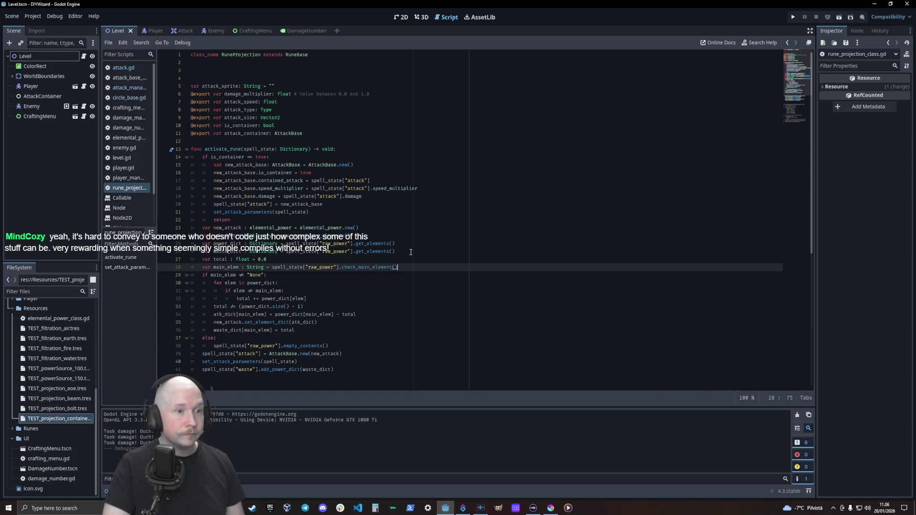
click(469, 228)
scroll(470, 231, down, 4)
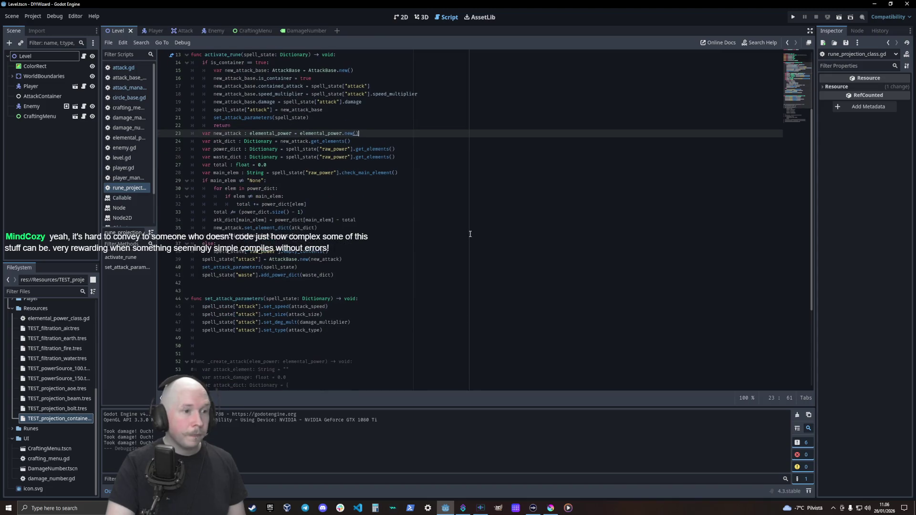
click(125, 67)
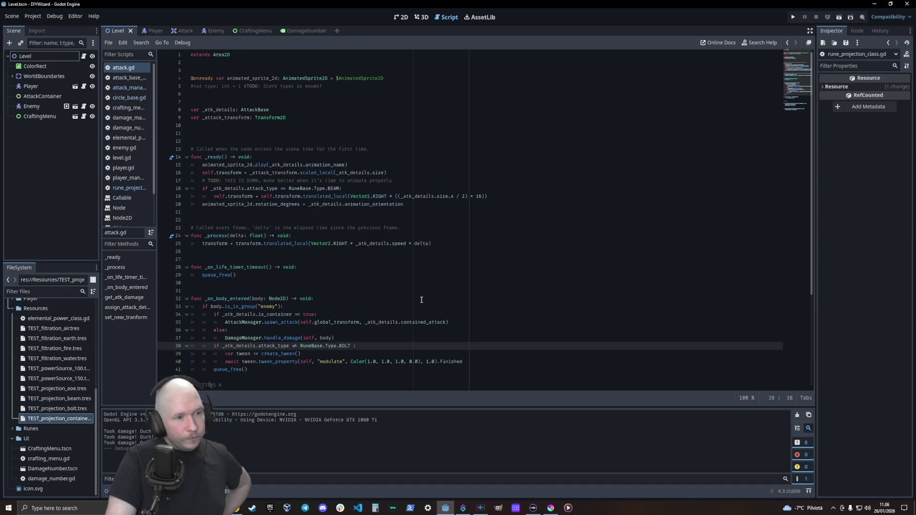
scroll(419, 303, down, 1)
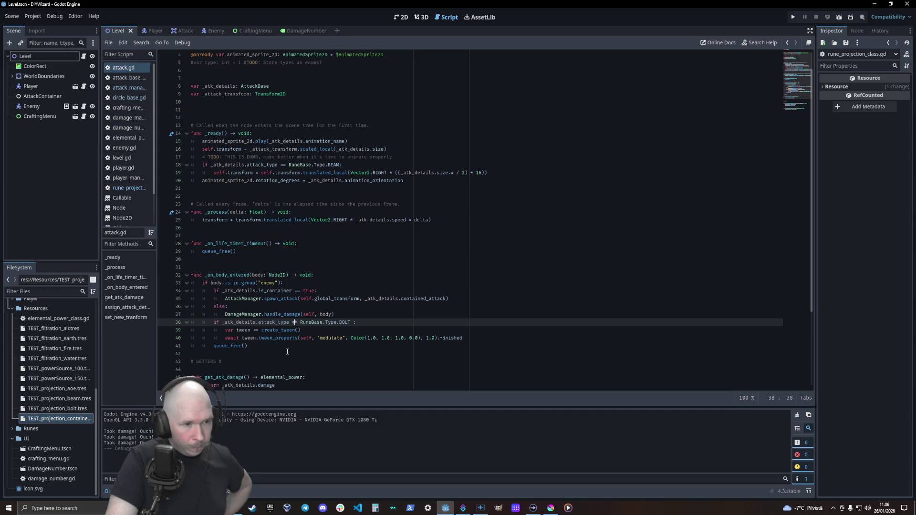
mouse_move(467, 337)
mouse_down()
mouse_move(176, 337)
mouse_move(182, 327)
mouse_up()
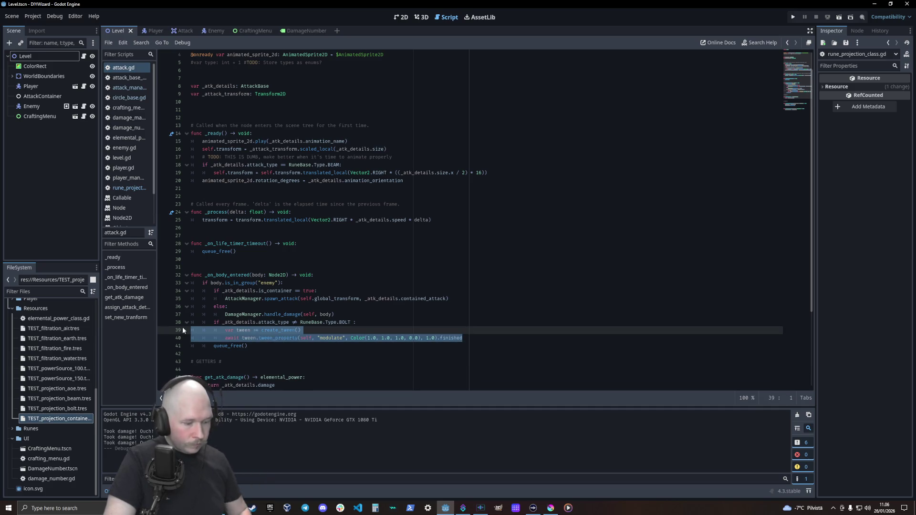
drag(258, 344, 167, 326)
drag(257, 344, 163, 324)
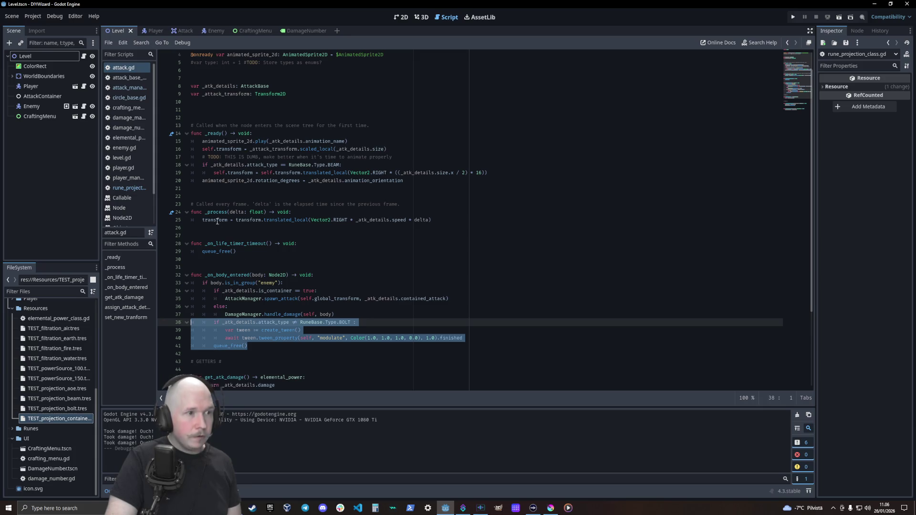
click(232, 190)
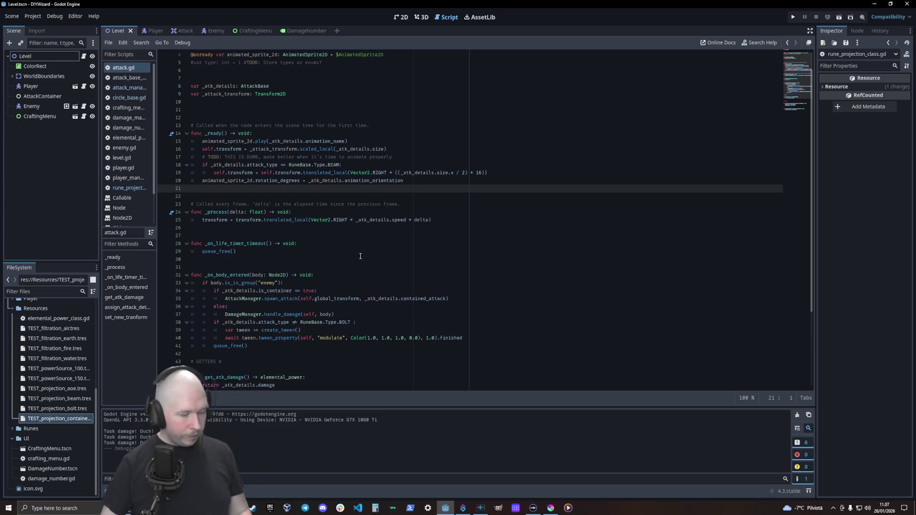
- Paste the fade-out-and-free block into _ready and unindent it to match the function body
key(ctrl+v)
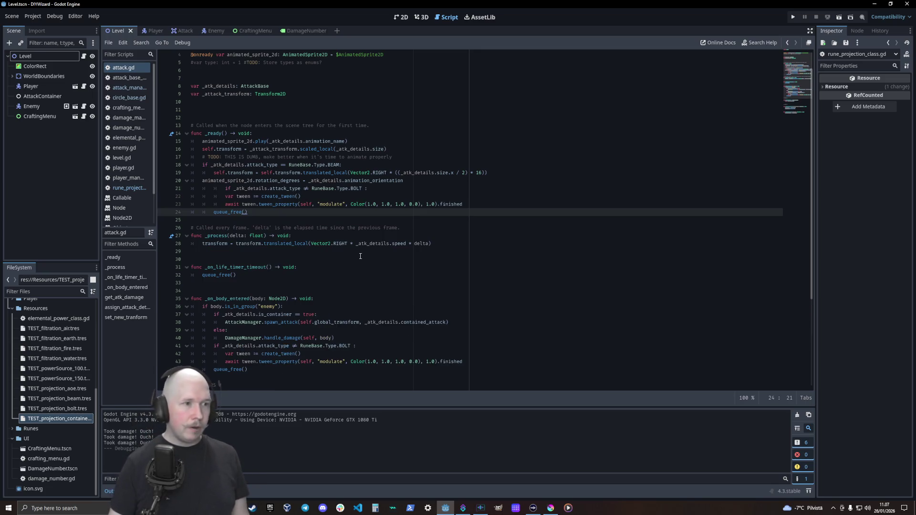
key(Up)
key(Up)
key(Up)
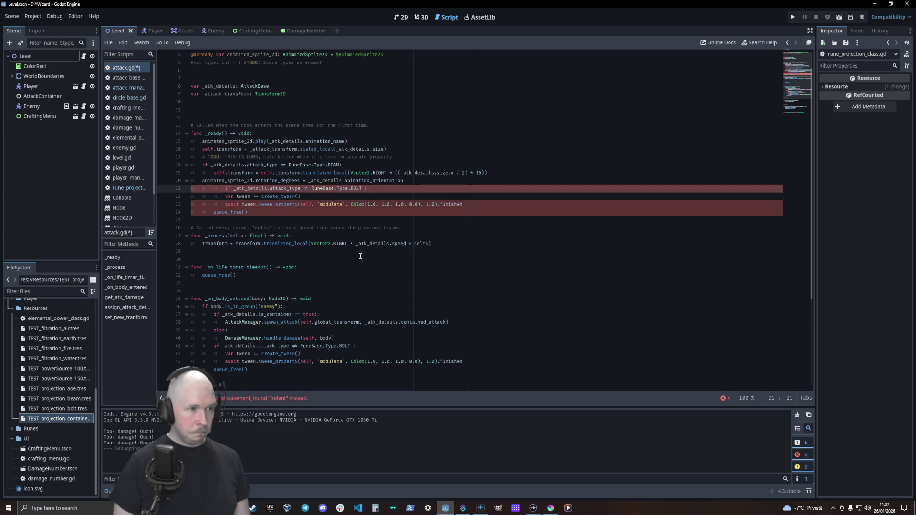
key(shift+Tab)
key(shift+Tab)
key(Down)
key(shift+Tab)
key(Down)
key(shift+Tab)
key(Down)
key(shift+Tab)
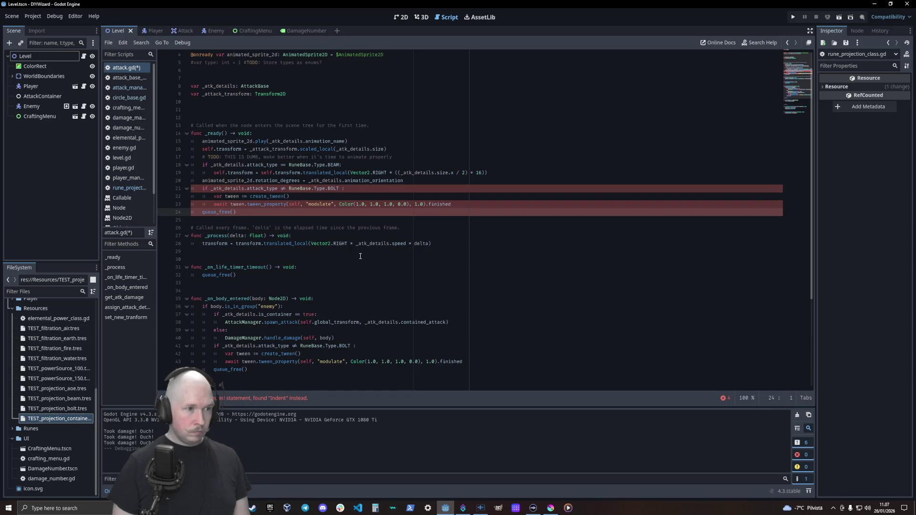
key(Tab)
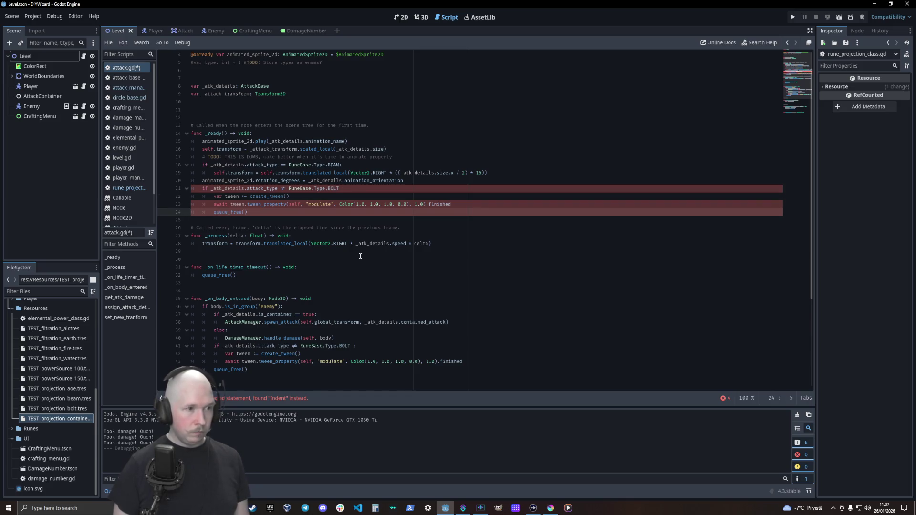
click(253, 227)
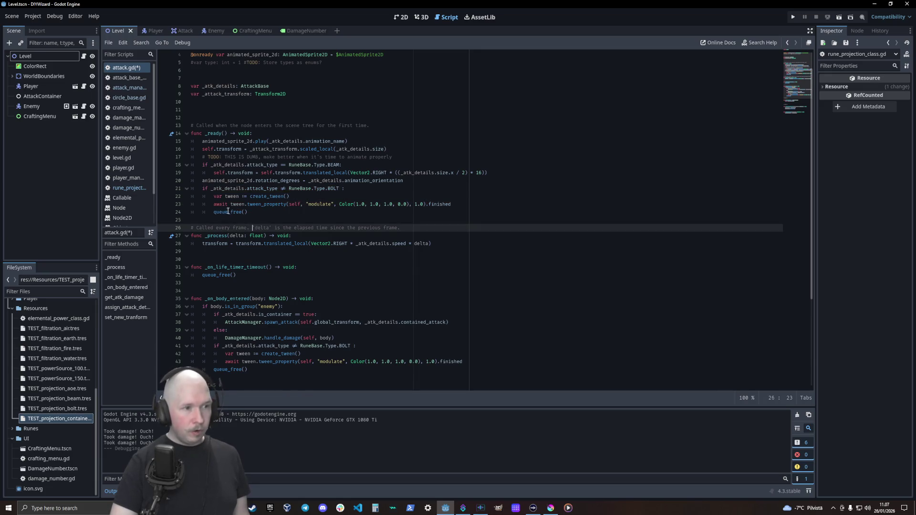
double_click(221, 204)
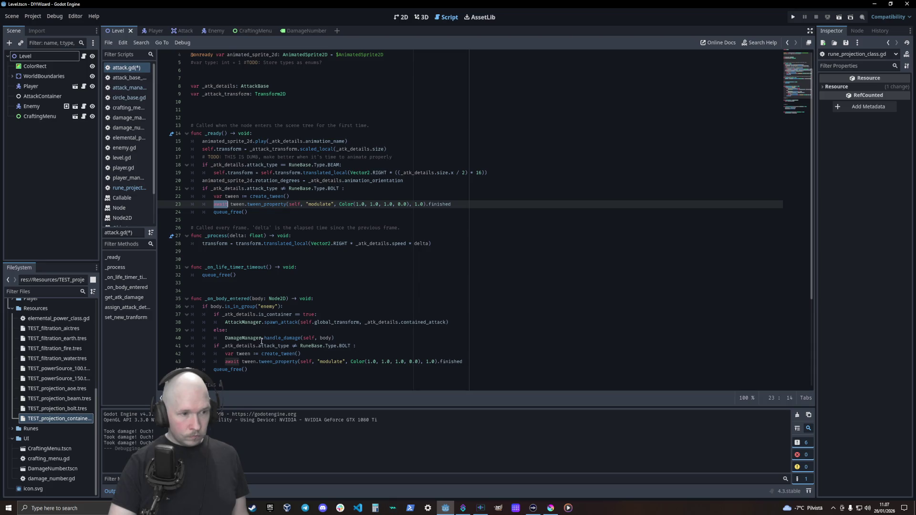
- Change the Bolt comparison on line 41 from != to ==
click(292, 345)
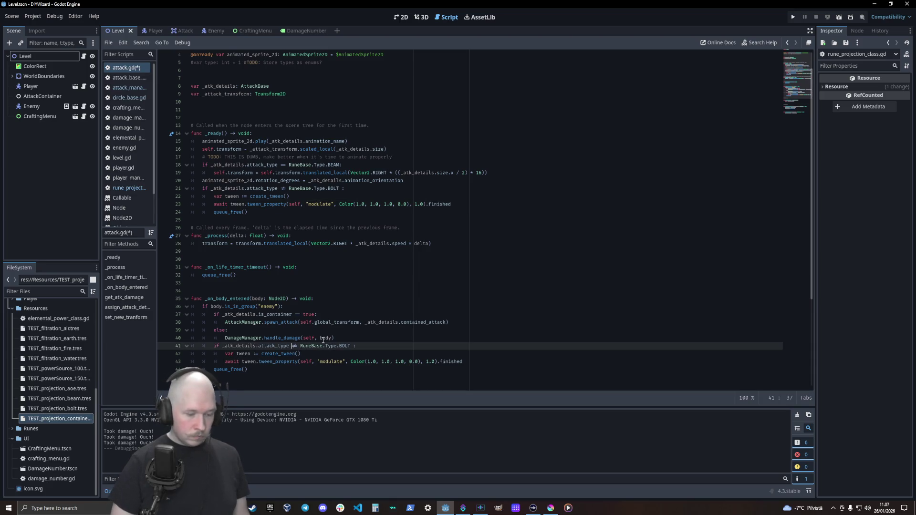
key(Delete)
text(=)
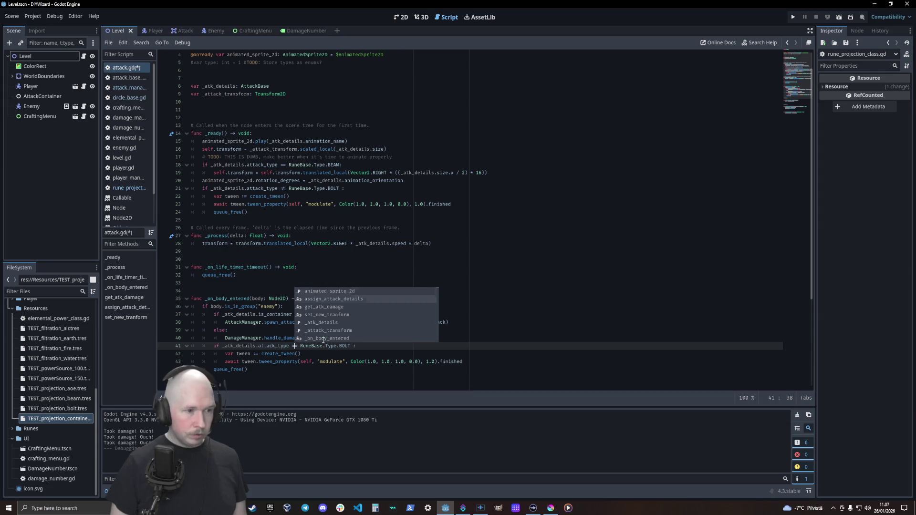
- Delete the tween lines from the hit handler, save attack.gd and run the scene
key(Escape)
key(Down)
key(Down)
key(Down)
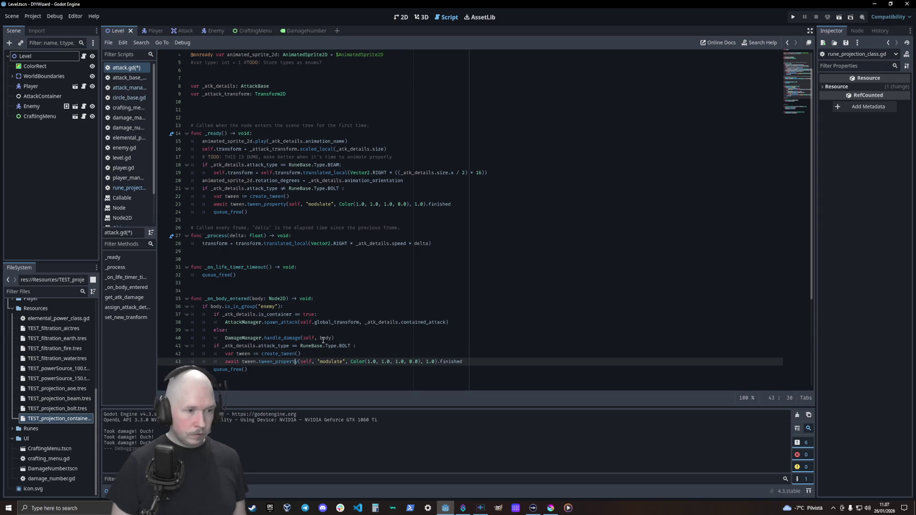
key(Home)
key(Tab)
key(Up)
key(Down)
key(shift+Up)
key(shift+Up)
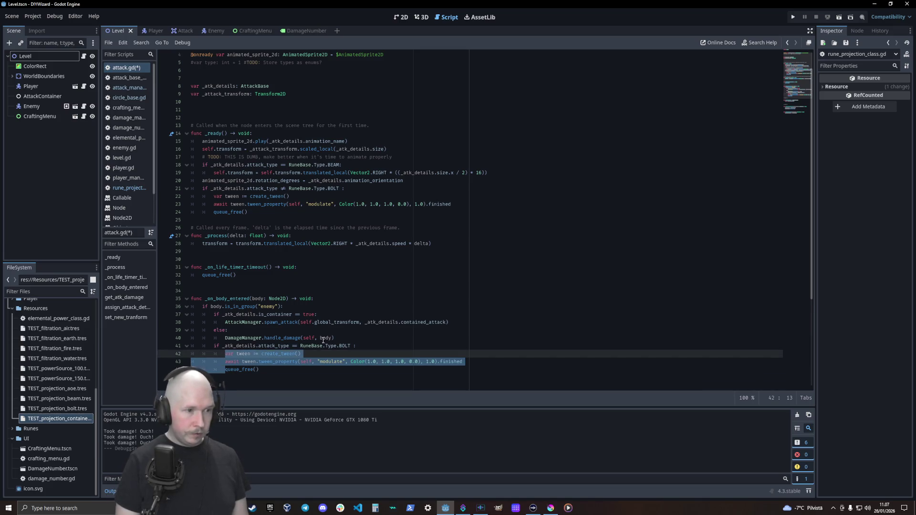
key(BackSpace)
key(ctrl+s)
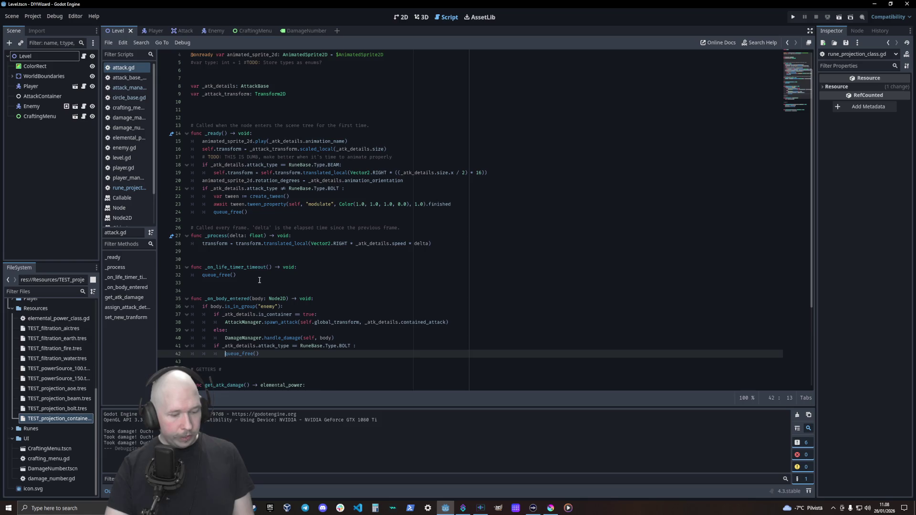
key(F6)
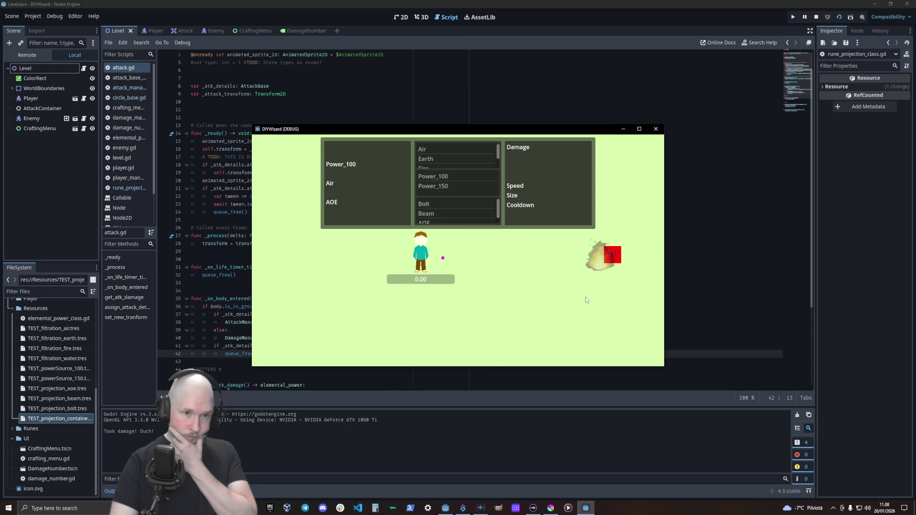
click(591, 291)
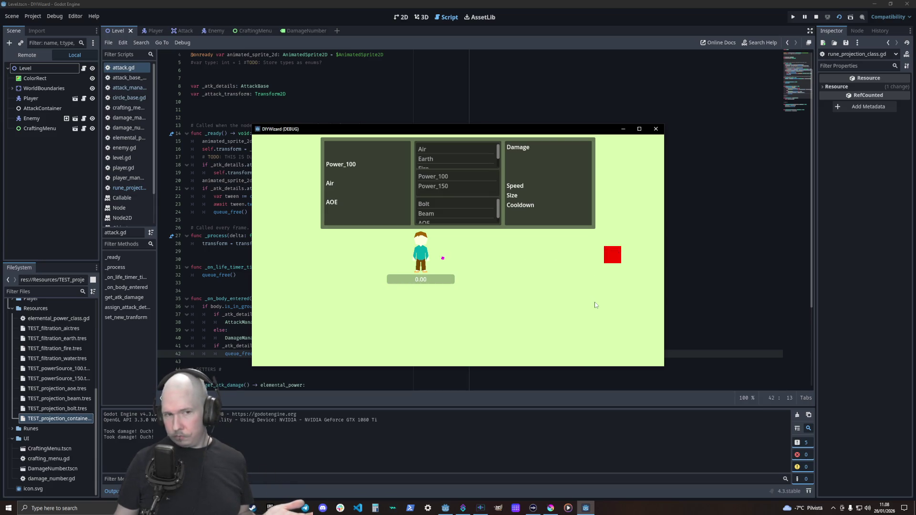
click(438, 215)
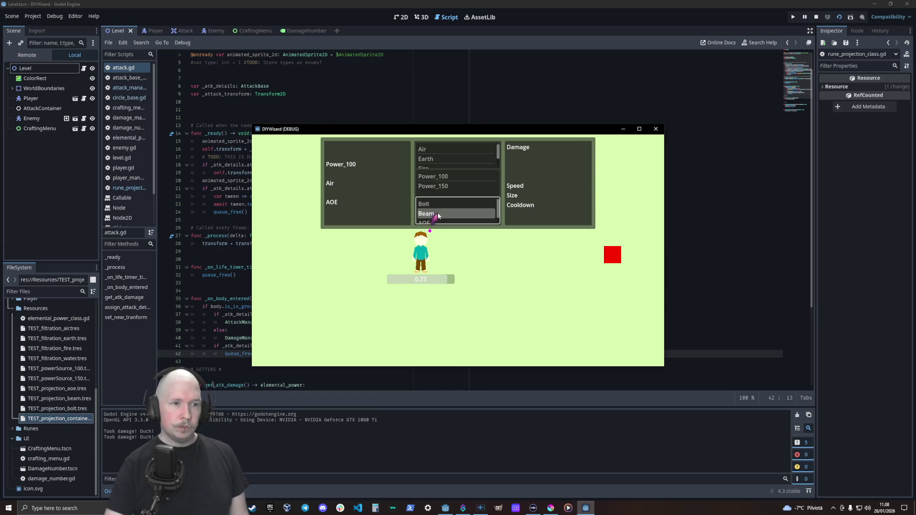
click(456, 210)
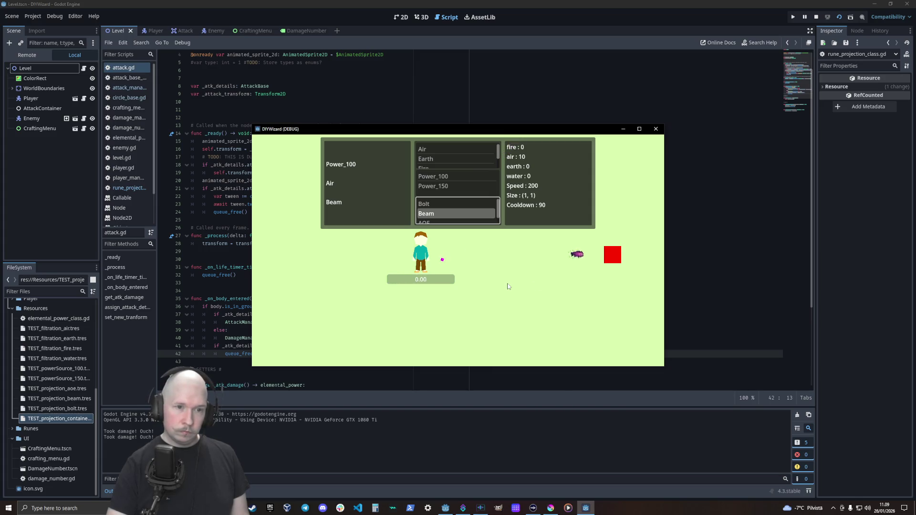
click(456, 202)
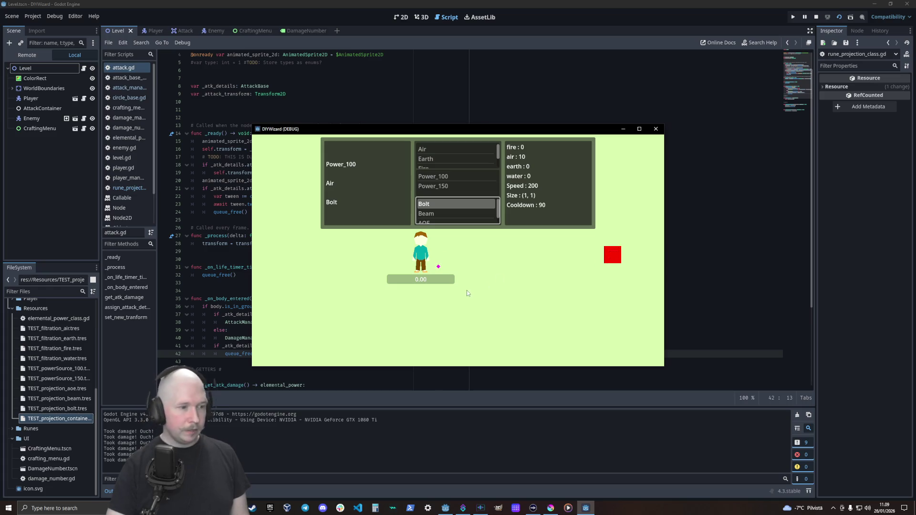
click(425, 215)
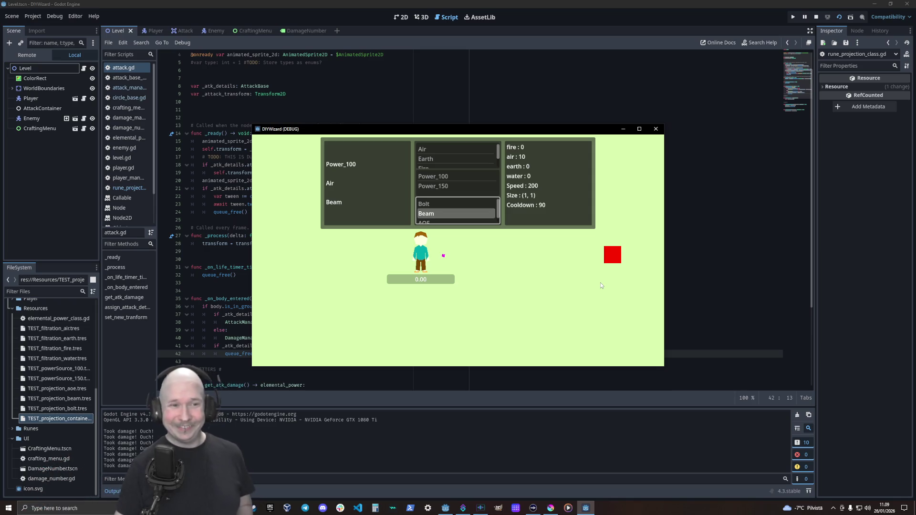
click(656, 129)
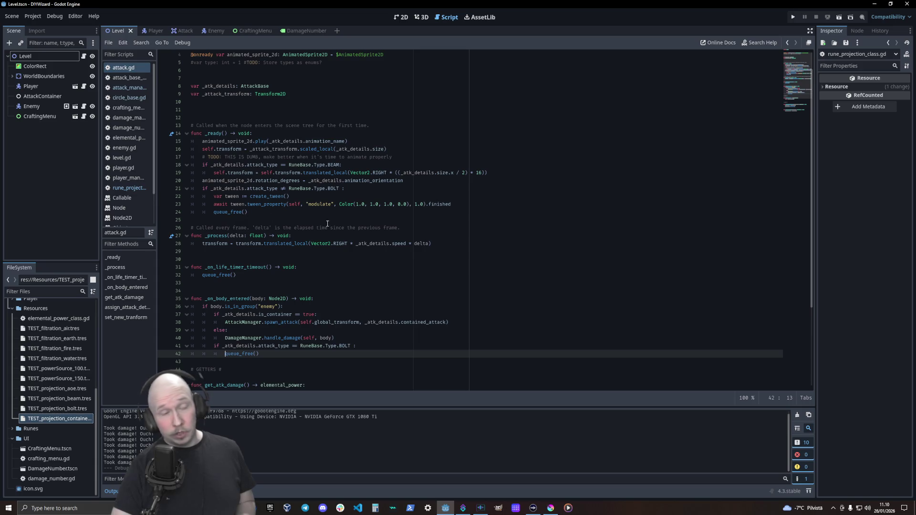
scroll(337, 307, down, 5)
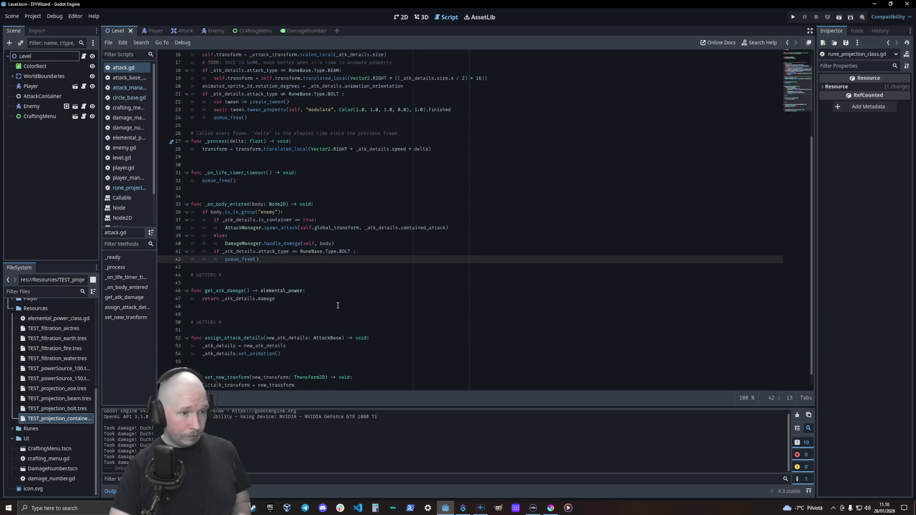
scroll(257, 223, up, 6)
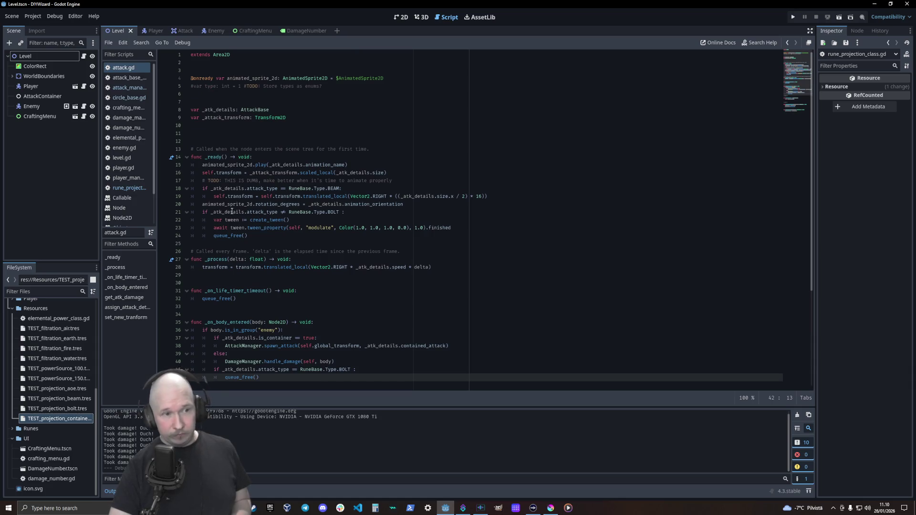
scroll(290, 206, down, 3)
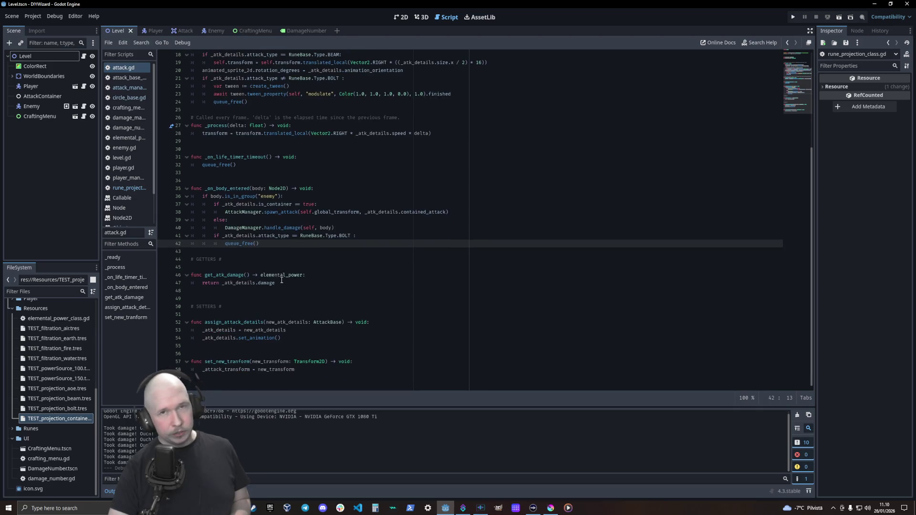
scroll(282, 284, up, 3)
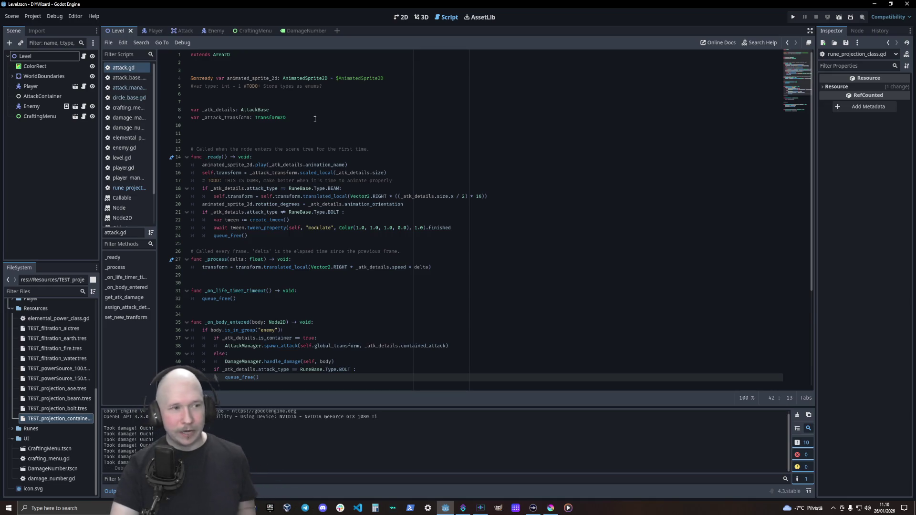
scroll(358, 253, down, 2)
scroll(352, 353, up, 3)
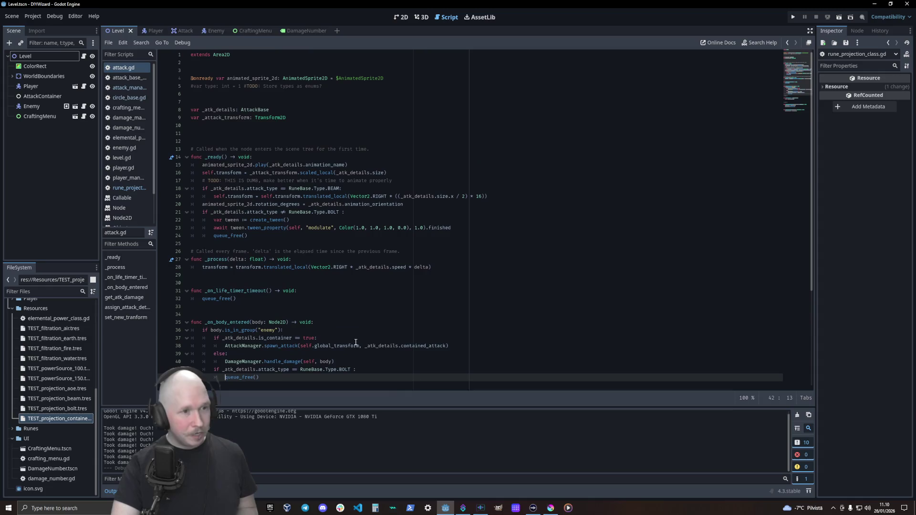
scroll(344, 295, up, 3)
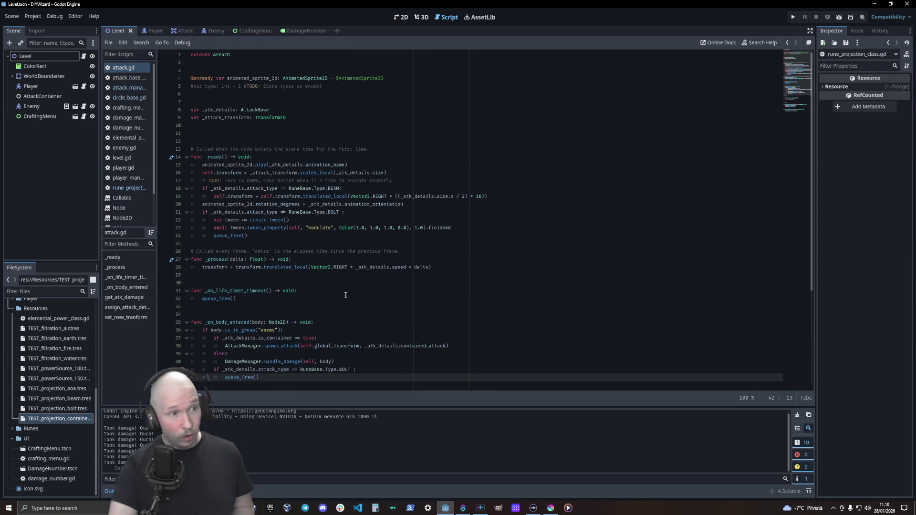
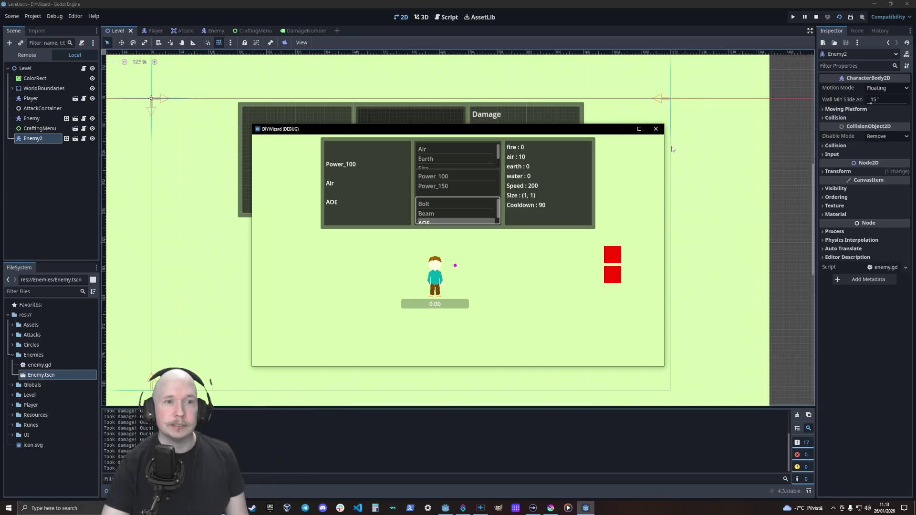
- Close the running game and start creating a new resource in the Resources folder
click(656, 128)
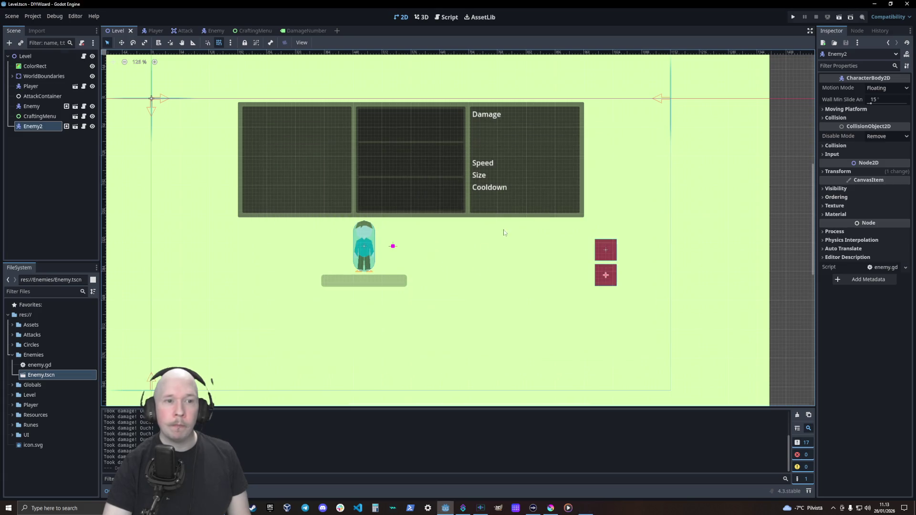
double_click(20, 418)
right_click(21, 419)
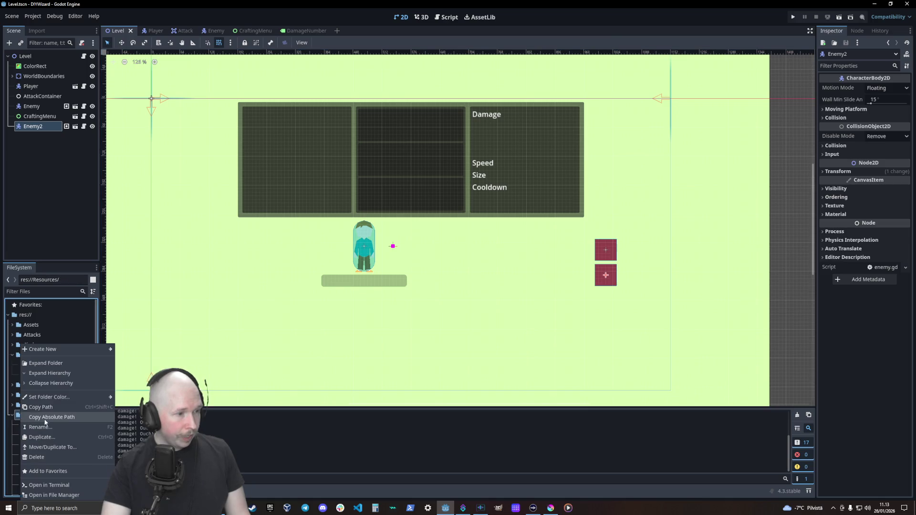
mouse_move(88, 349)
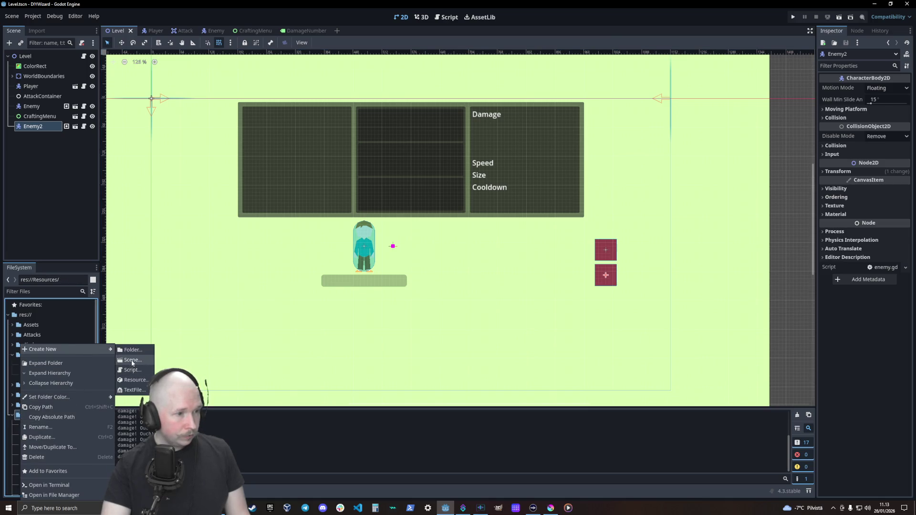
click(135, 380)
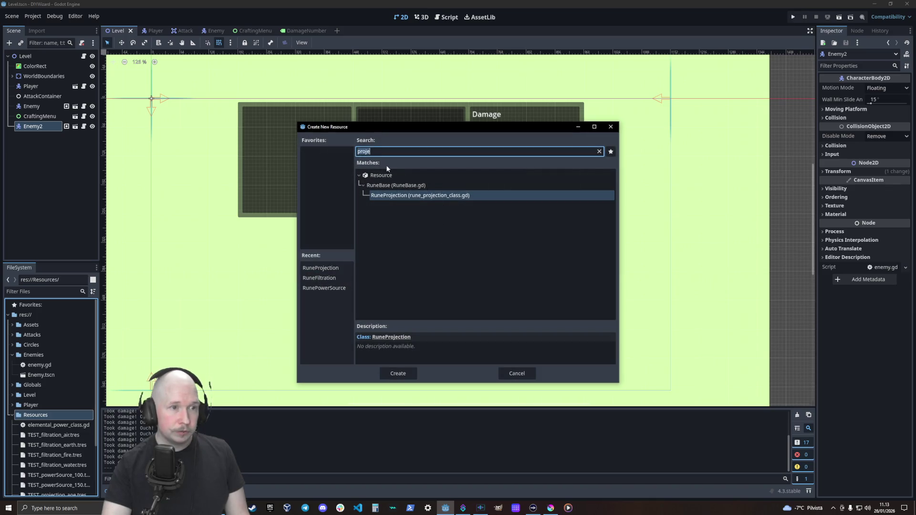
- Search 'power' and pick RunePowerSource as the new resource type
text(pr)
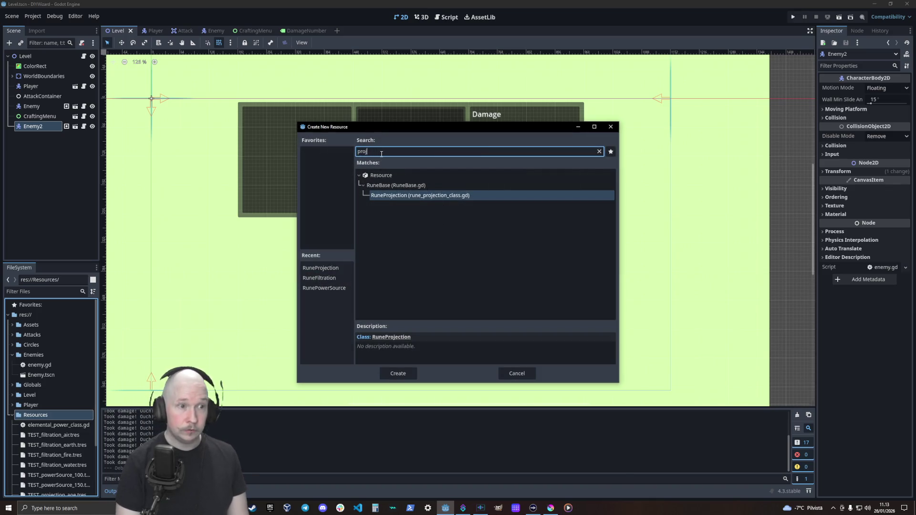
key(BackSpace)
text(ower)
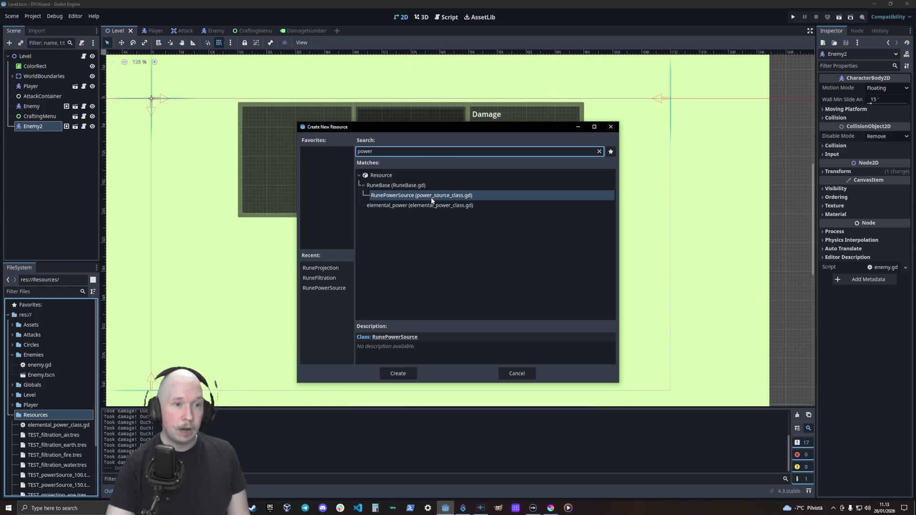
double_click(432, 197)
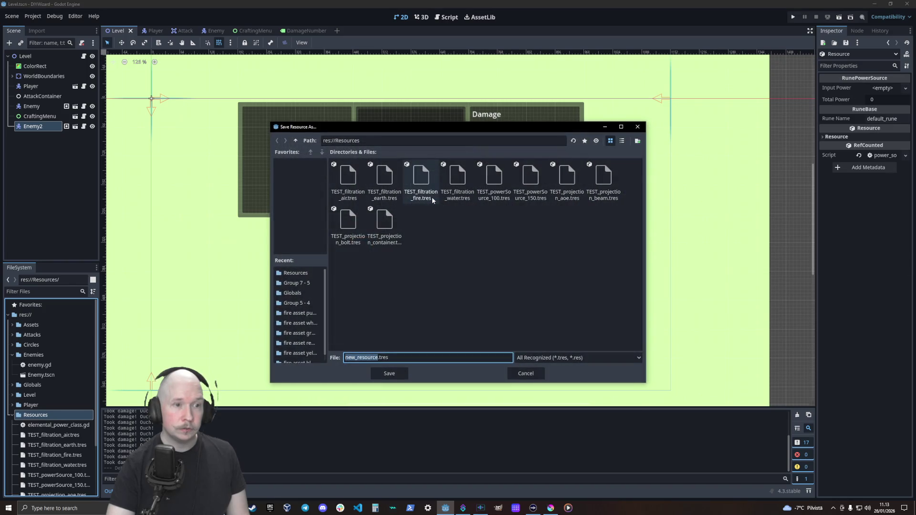
- Save the new resource as TEST_powerSource_Air100.tres
text(TEST_)
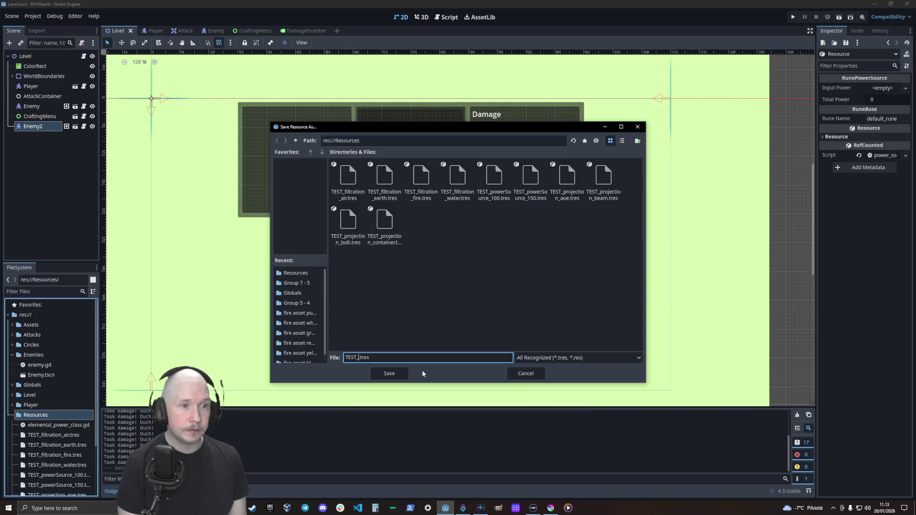
text(powerSource)
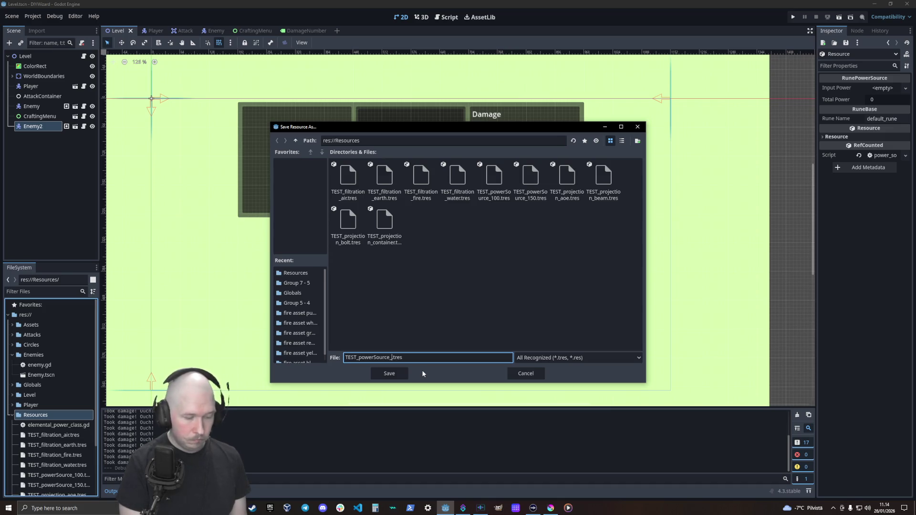
text(Air)
key(BackSpace)
text(100)
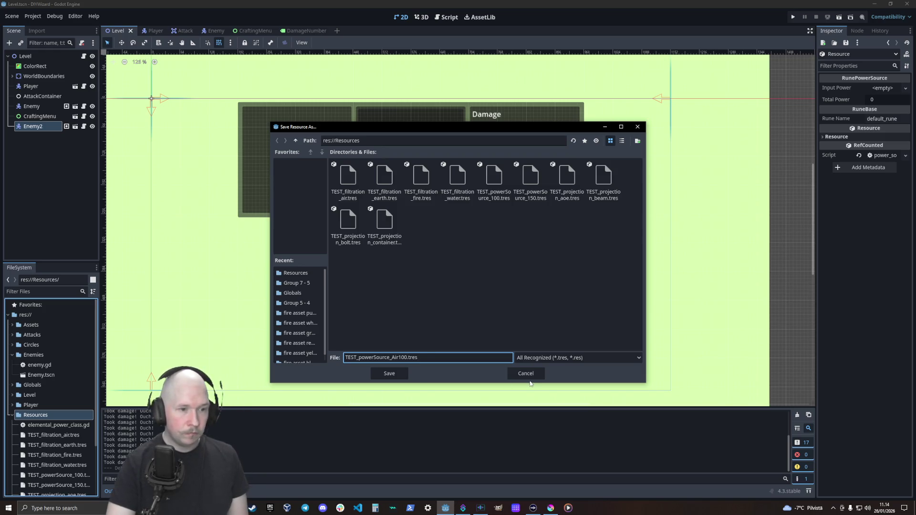
click(389, 374)
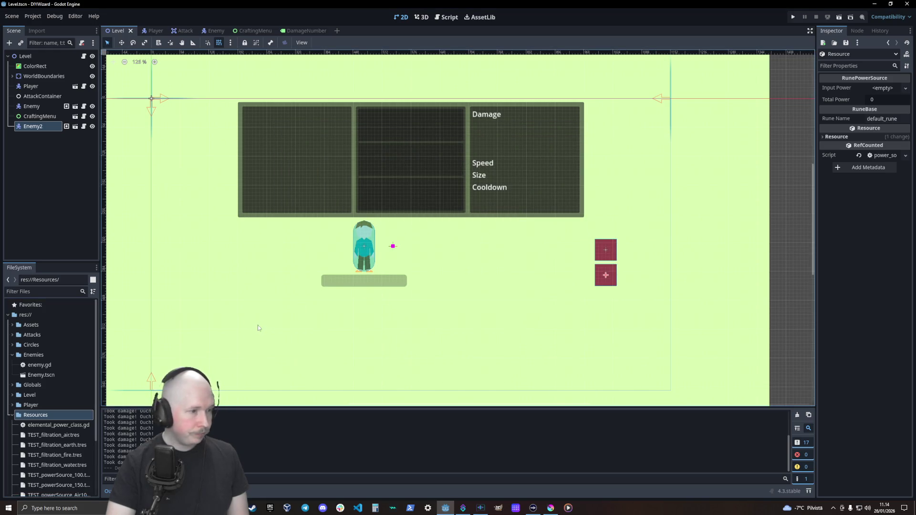
- Give the Air100 resource a new elemental_power Input Power and rename its rune to AirPower100
click(74, 422)
click(883, 88)
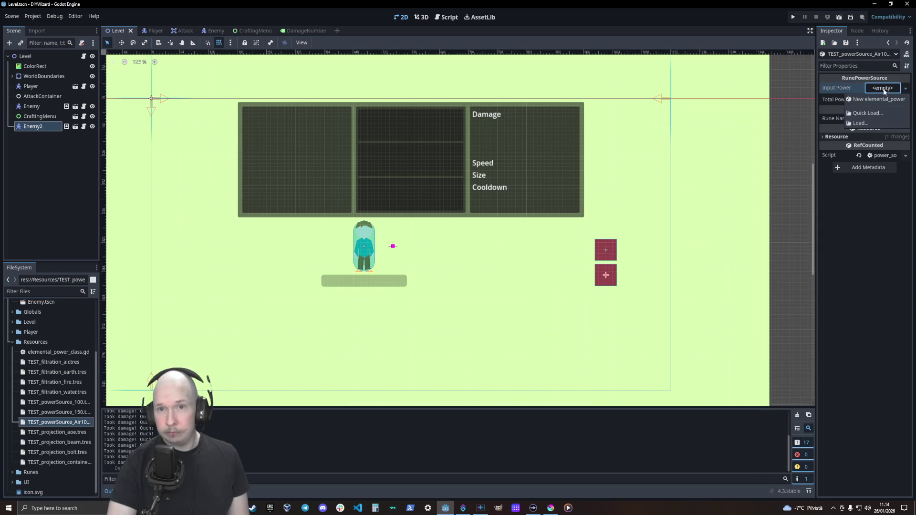
click(878, 99)
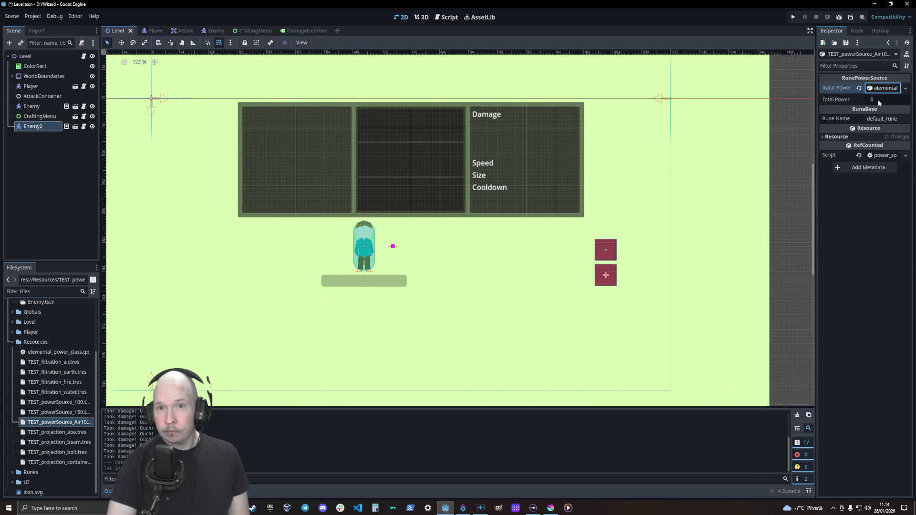
click(884, 118)
double_click(884, 118)
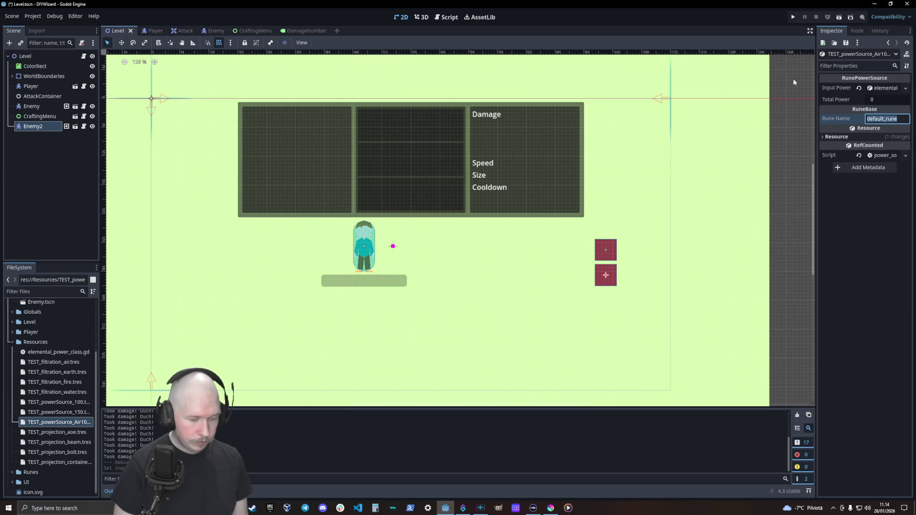
text(Air)
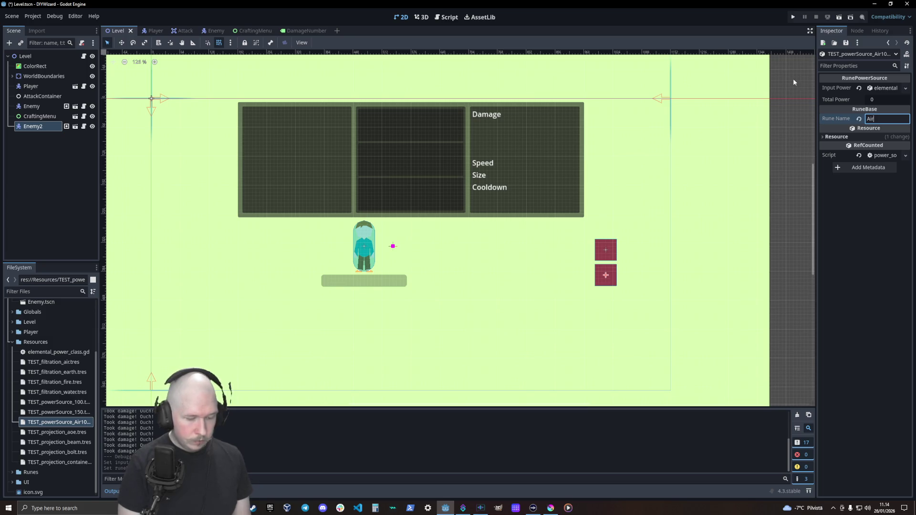
text(Power10)
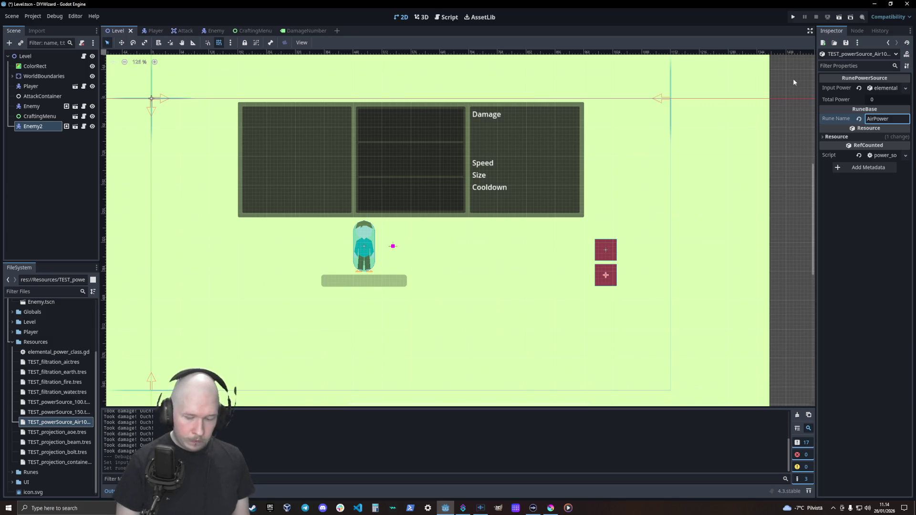
text(0)
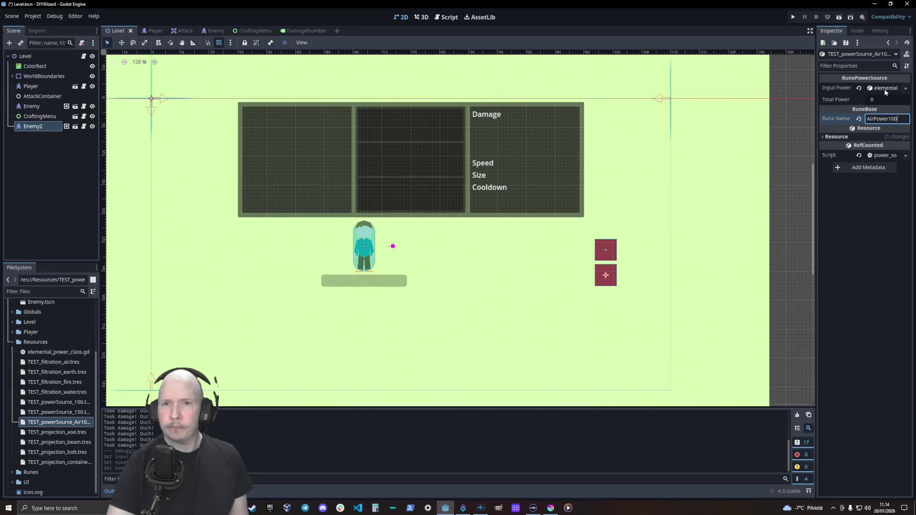
click(887, 89)
- Open the Input Power elemental_power sub-resource for direct editing
click(855, 97)
click(885, 90)
click(886, 90)
click(889, 90)
click(888, 90)
click(906, 88)
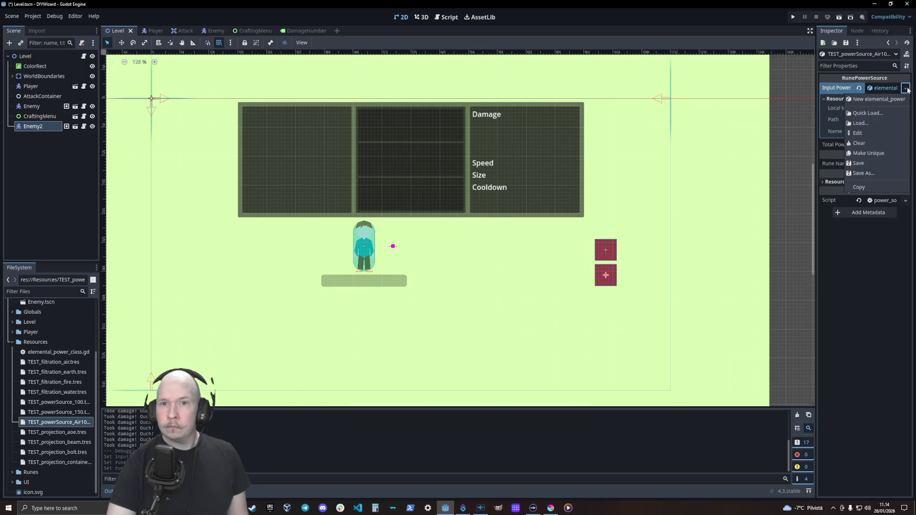
click(884, 92)
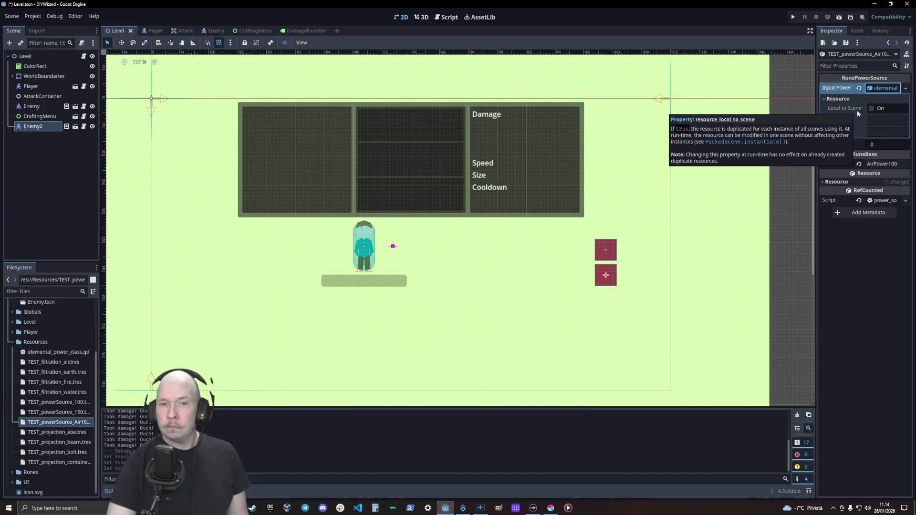
click(882, 91)
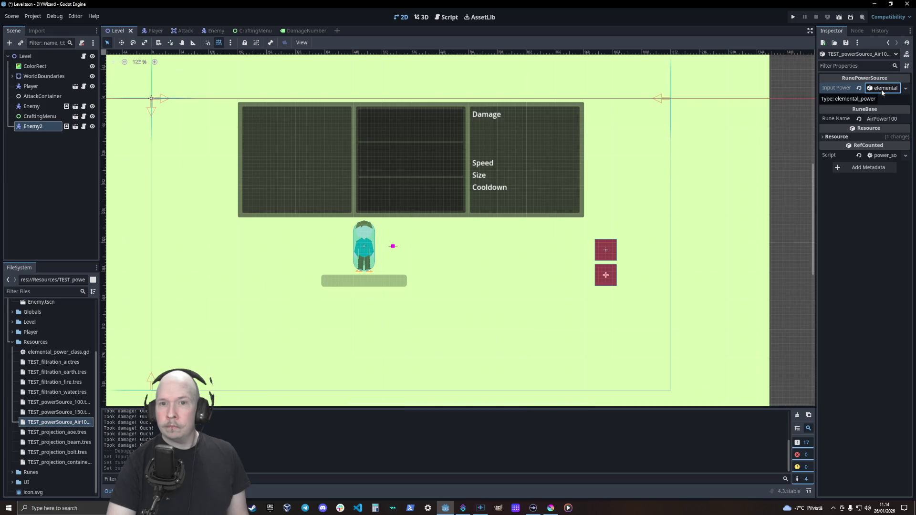
click(882, 90)
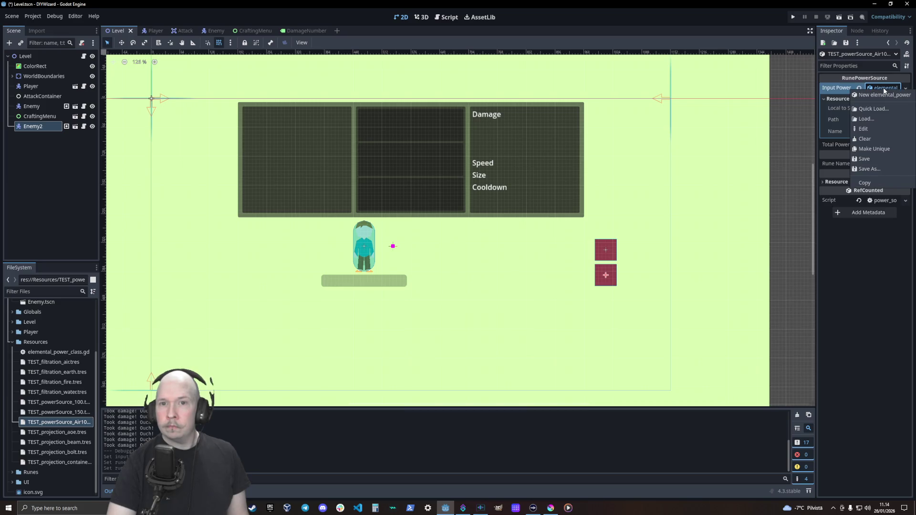
click(874, 129)
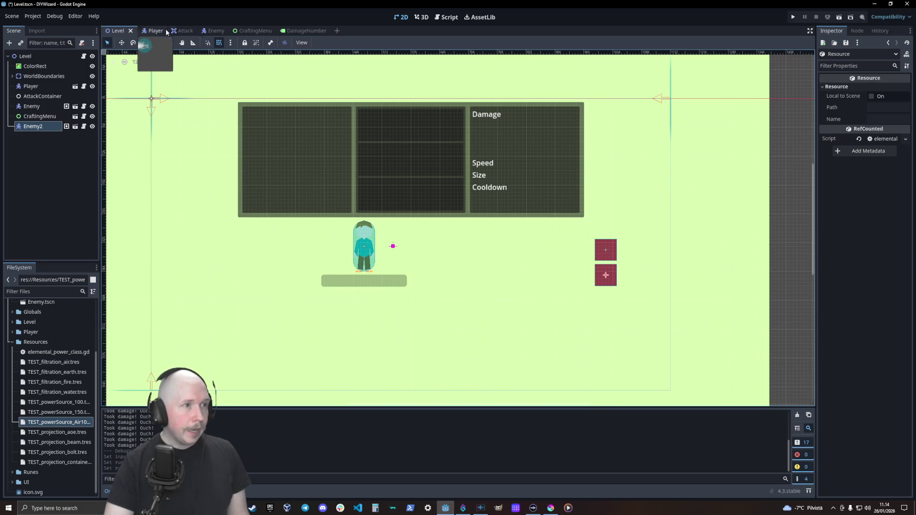
click(449, 18)
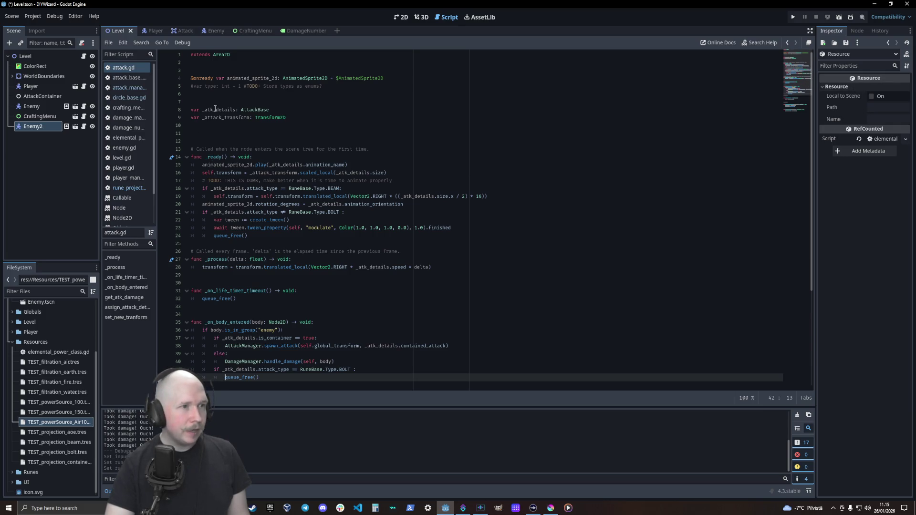
click(873, 86)
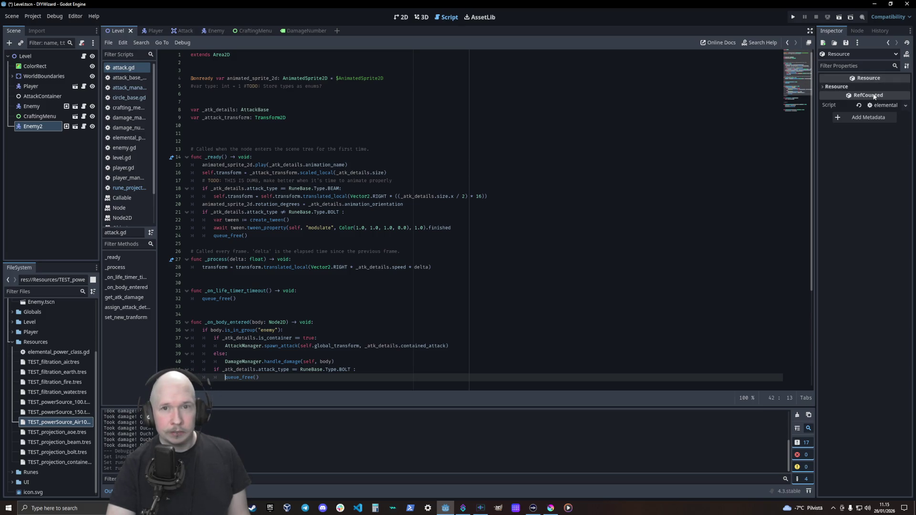
click(137, 89)
double_click(46, 423)
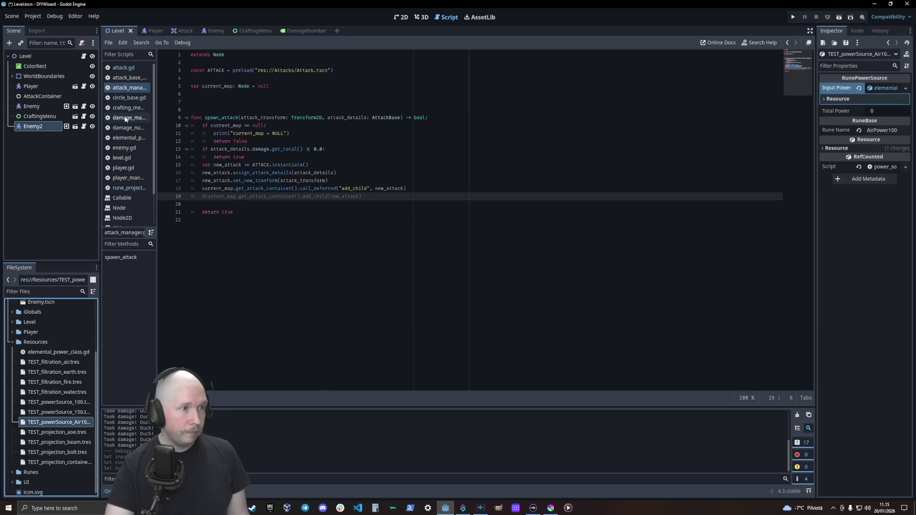
click(126, 137)
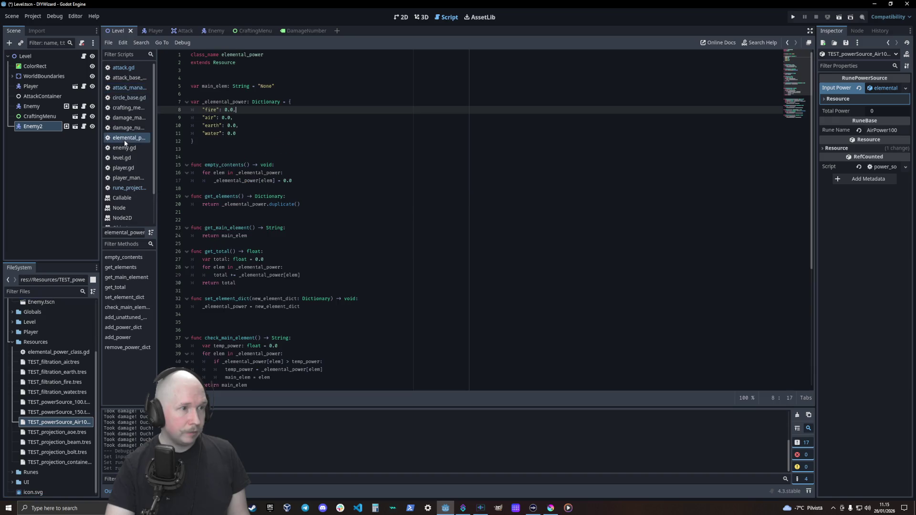
click(191, 102)
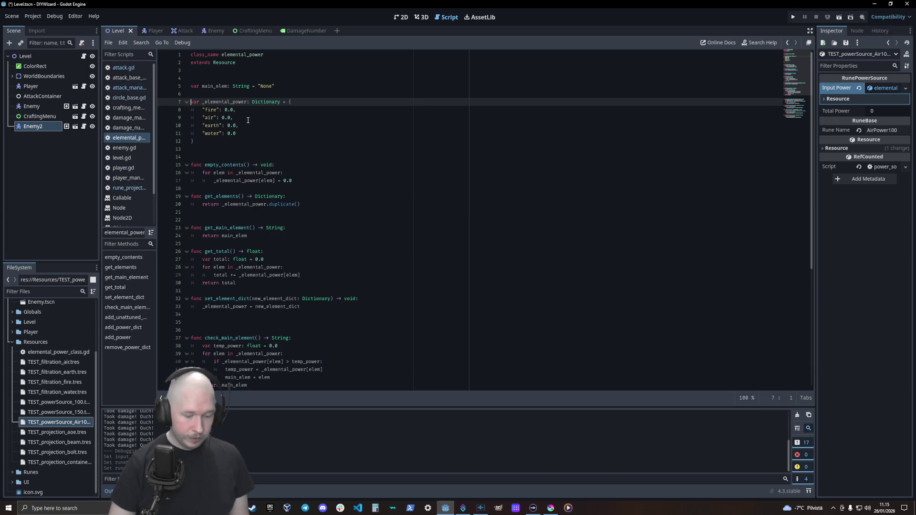
text(@expo)
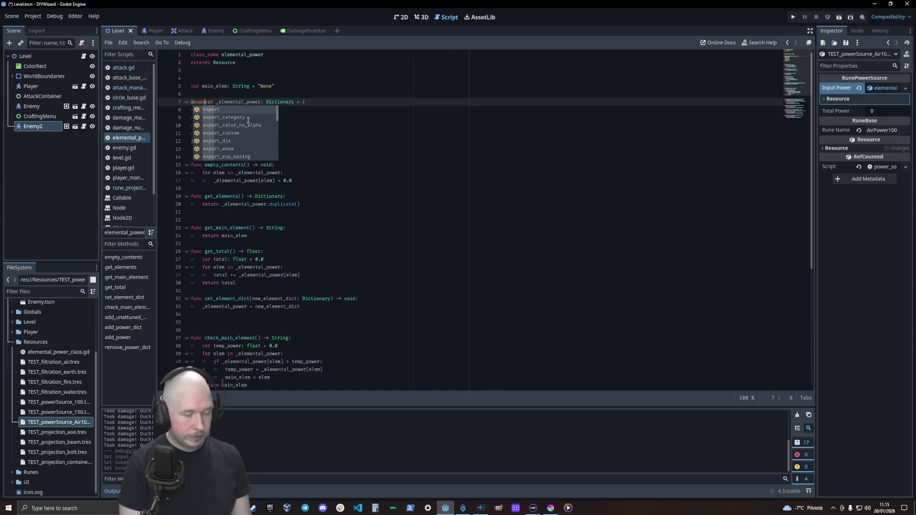
text(rt)
key(ctrl+s)
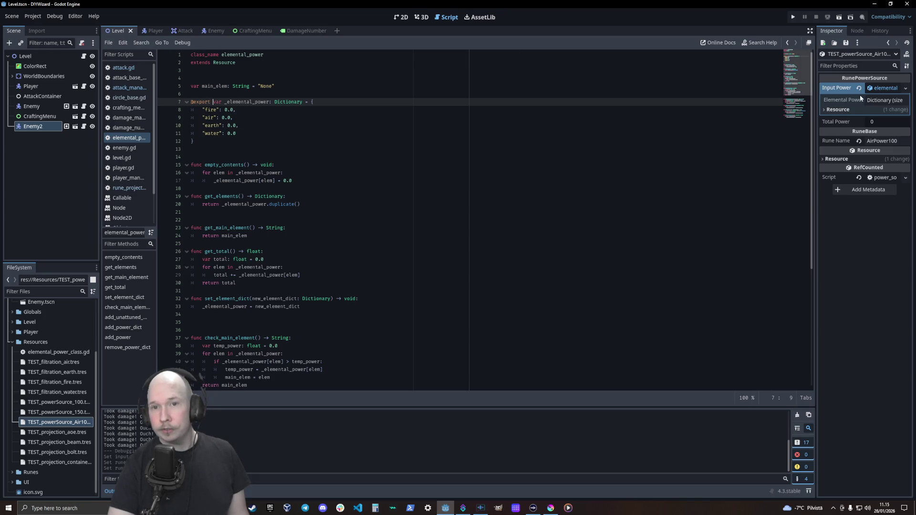
- Set the resource's elemental power to fire 10, air 100, earth 10, water 10 and save
click(875, 100)
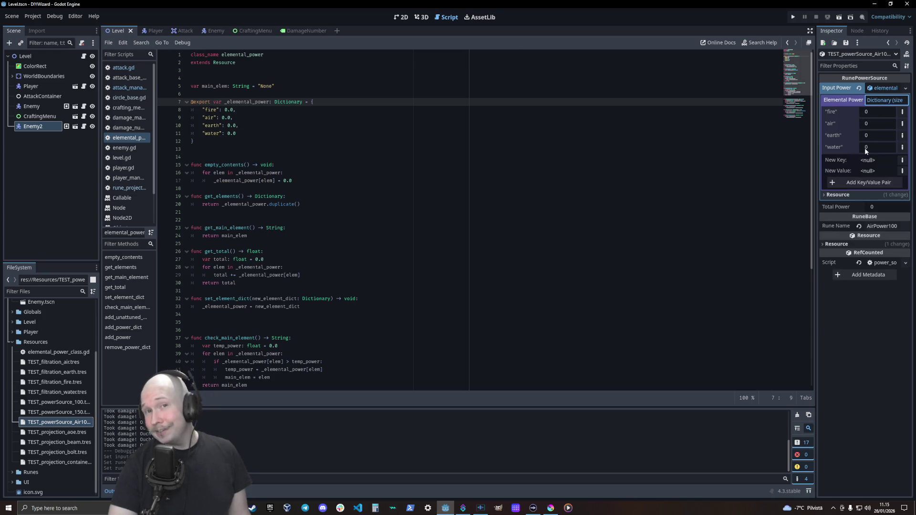
click(874, 125)
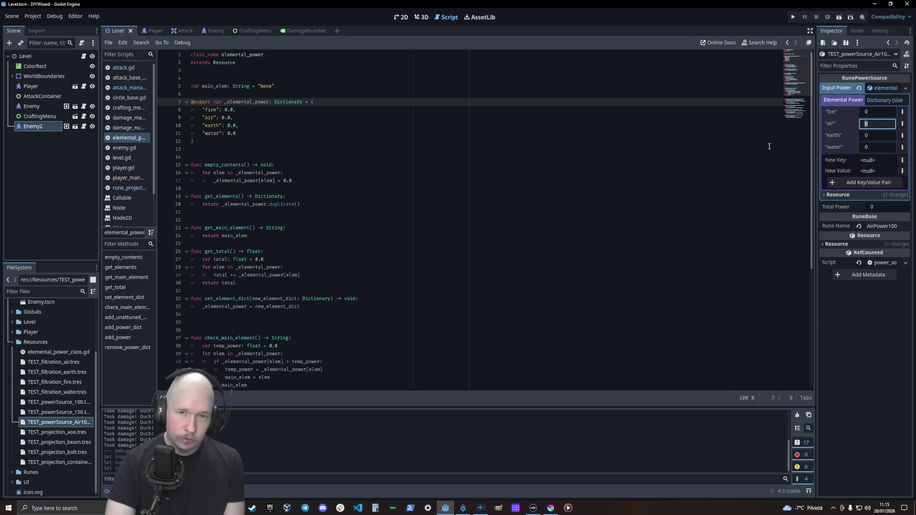
text(100)
key(Return)
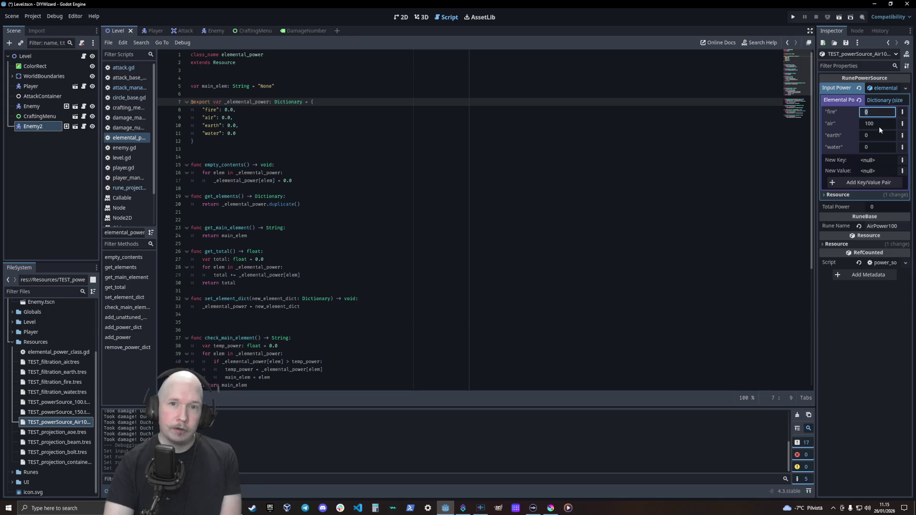
text(10)
click(873, 135)
text(10)
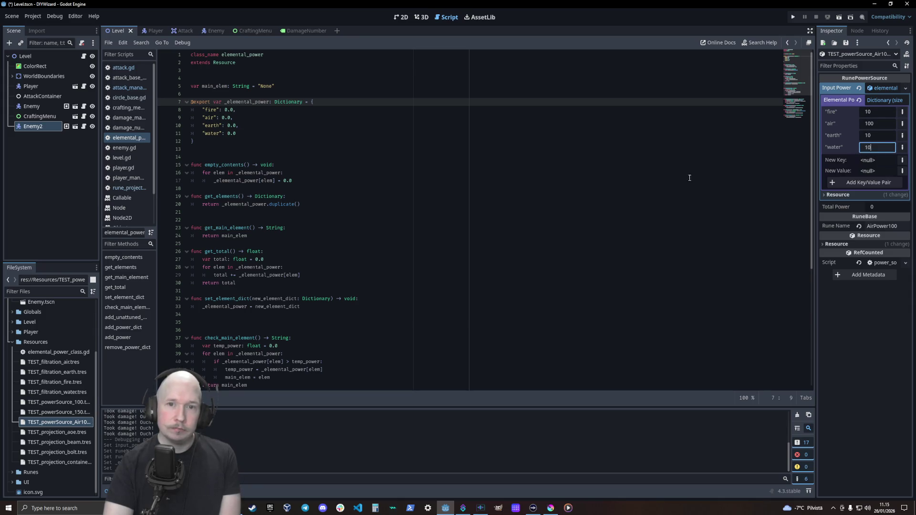
click(663, 185)
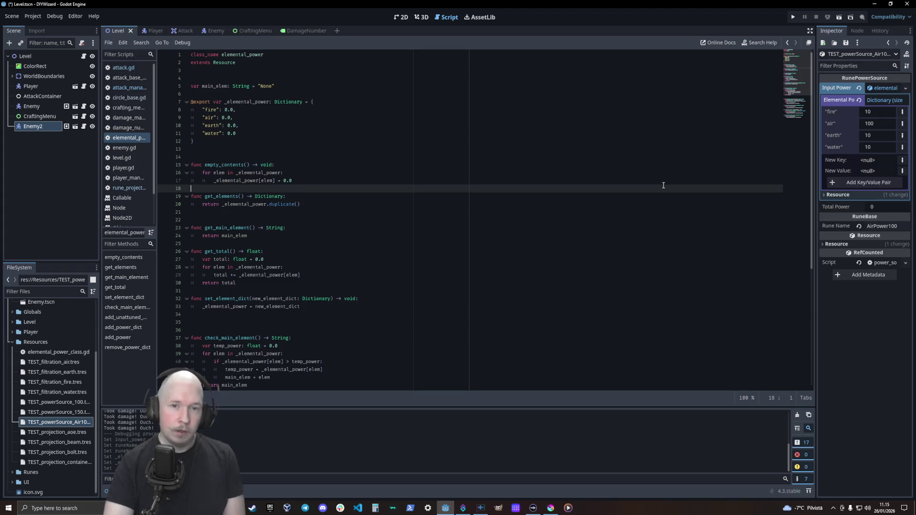
key(ctrl+s)
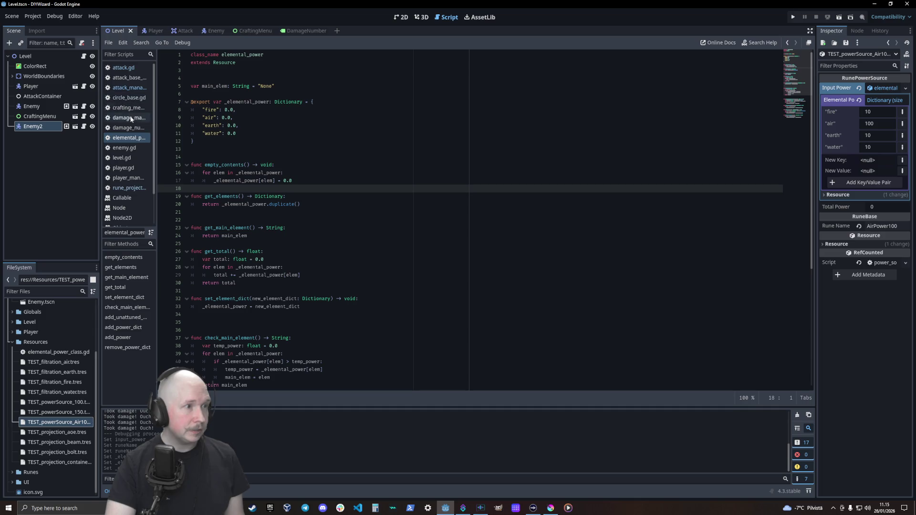
- Preload TEST_powerSource_Air100.tres in player_manager.gd beside the other power-source constants
click(126, 178)
scroll(335, 99, up, 2)
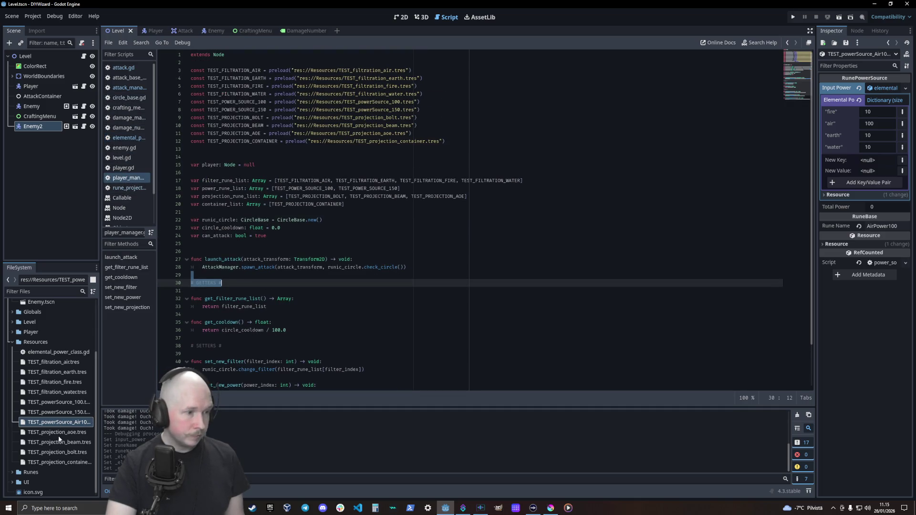
mouse_move(79, 424)
mouse_down()
mouse_move(255, 177)
mouse_move(262, 152)
mouse_up()
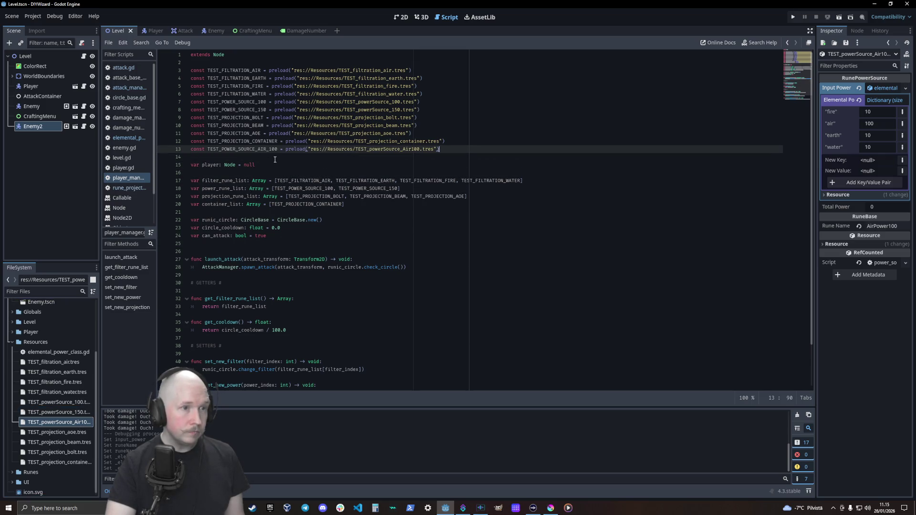
key(alt+Up)
key(alt+Up)
key(alt+Up)
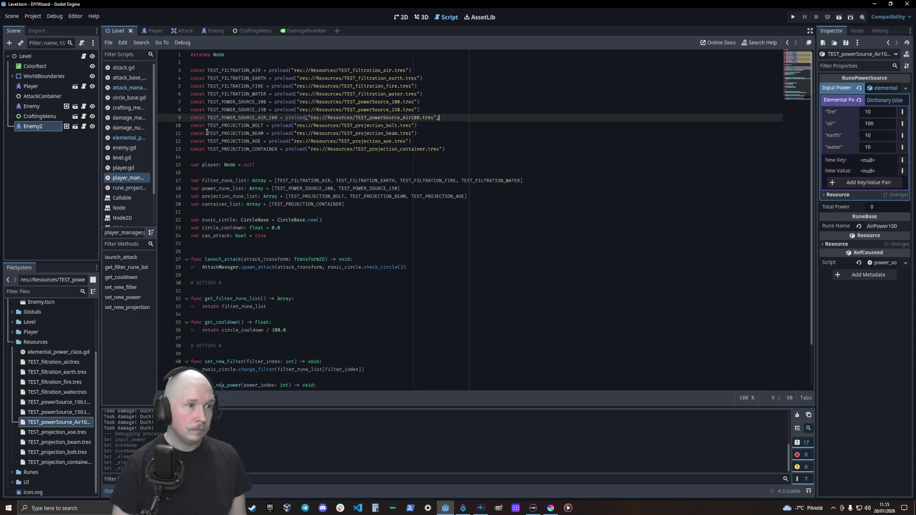
key(Return)
key(Up)
key(Up)
key(Up)
key(Return)
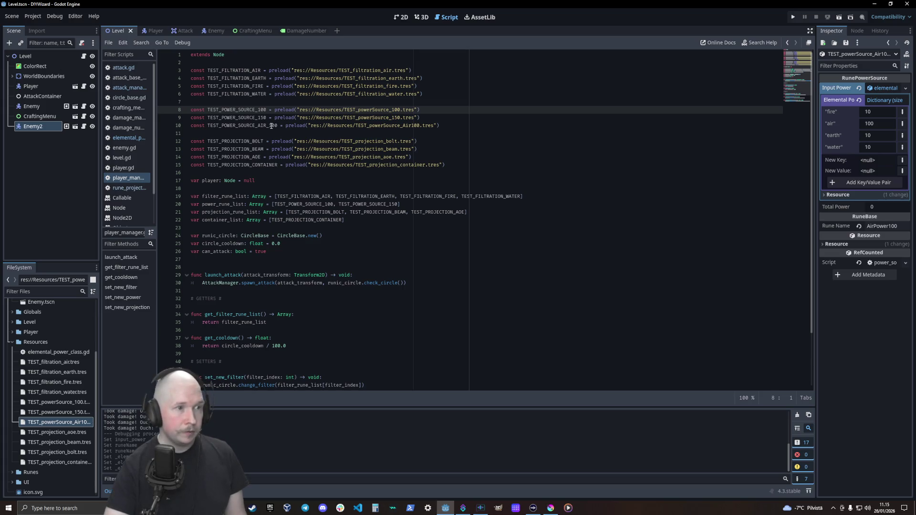
- Append TEST_POWER_SOURCE_AIR_100 to power_rune_list, save, and run the scene
double_click(271, 126)
key(ctrl+c)
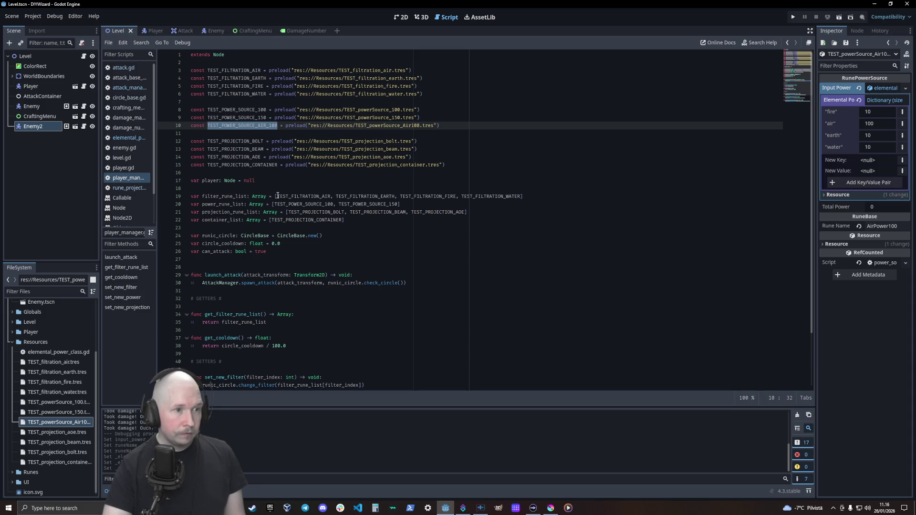
click(398, 204)
text(,)
key(ctrl+v)
key(ctrl+s)
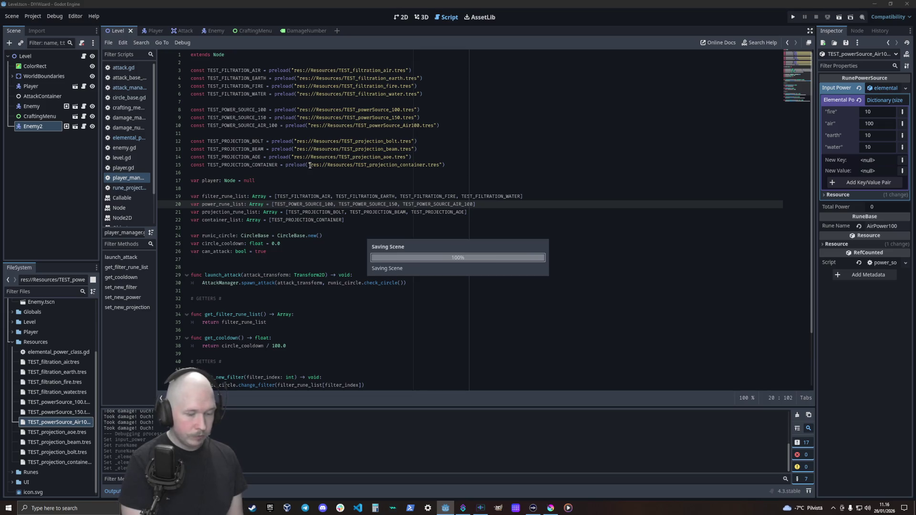
key(F6)
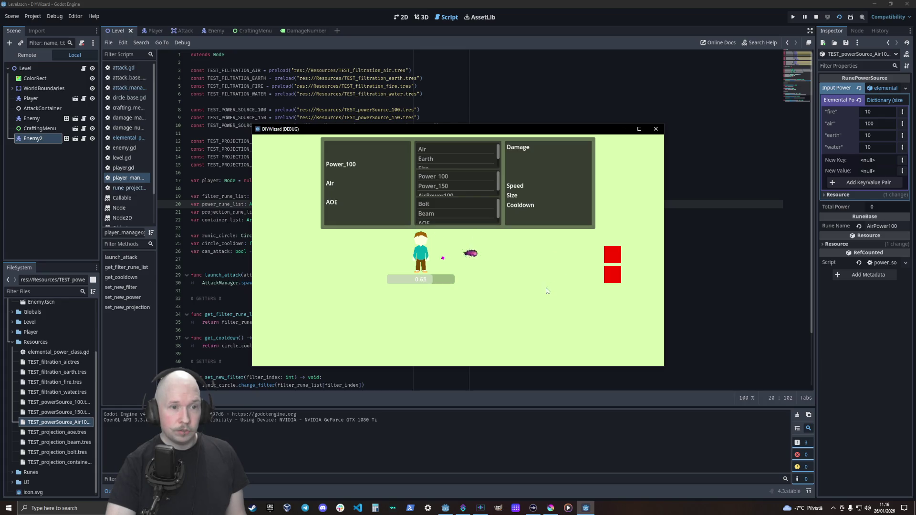
click(459, 220)
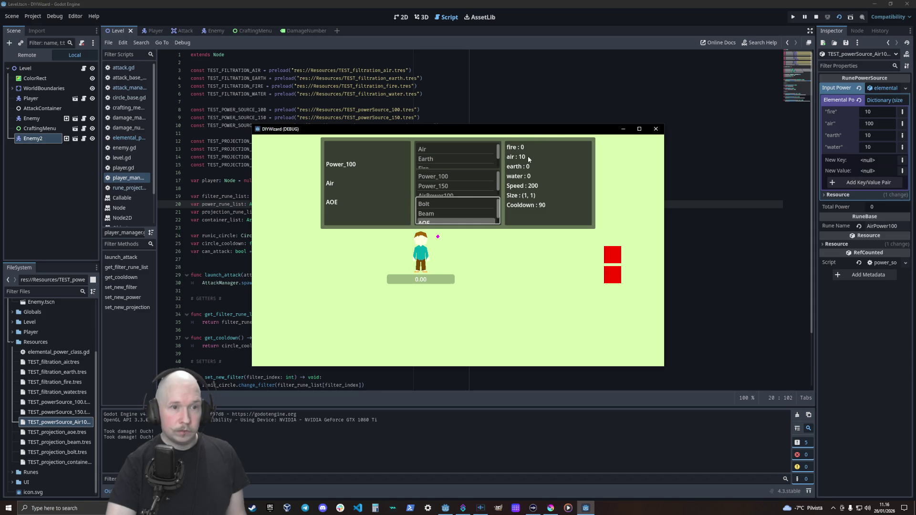
click(456, 150)
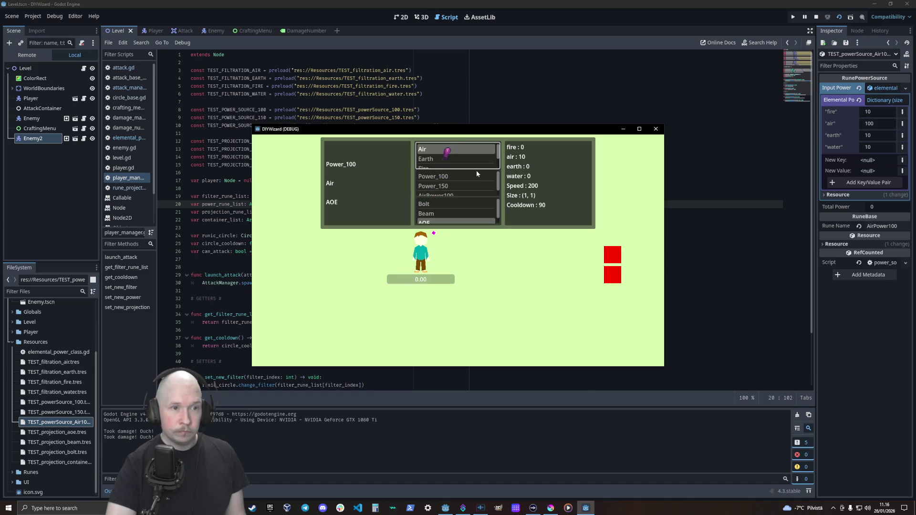
scroll(499, 191, down, 1)
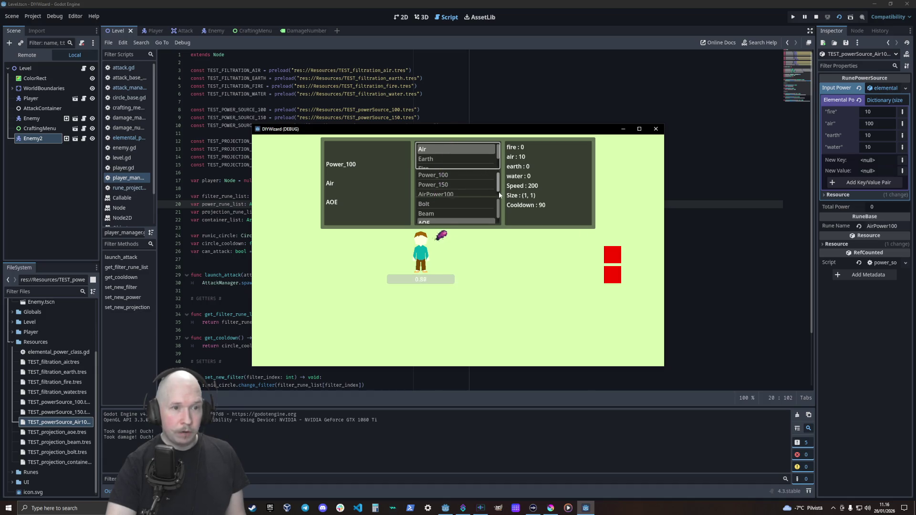
click(468, 190)
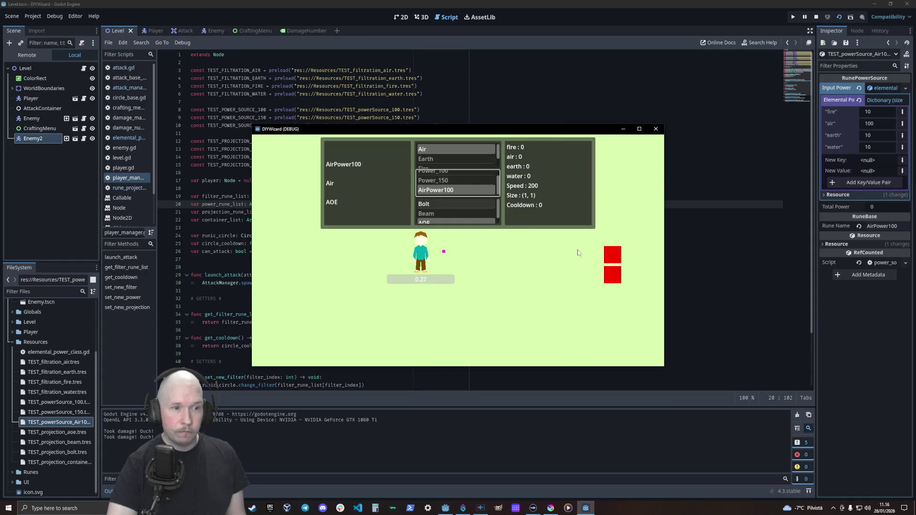
click(656, 129)
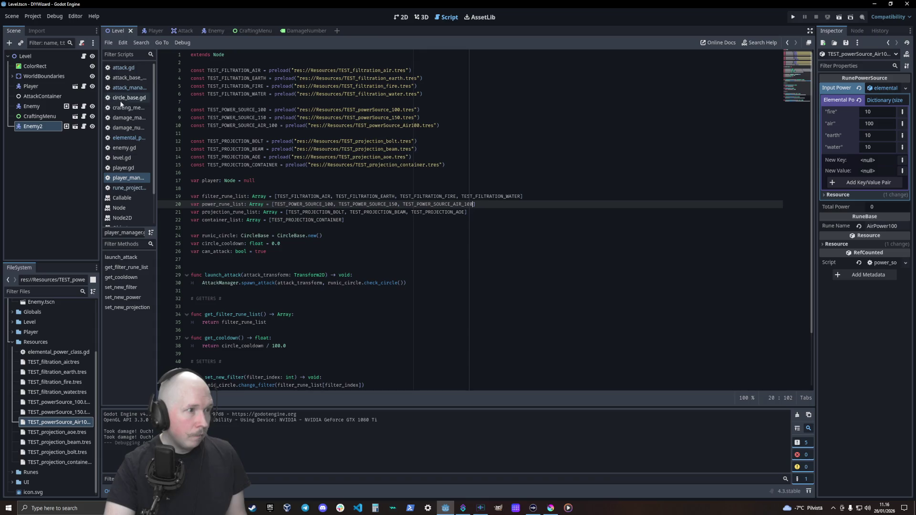
- Remove the '= elemental_power.new()' default from input_power in power_source_class.gd
click(128, 138)
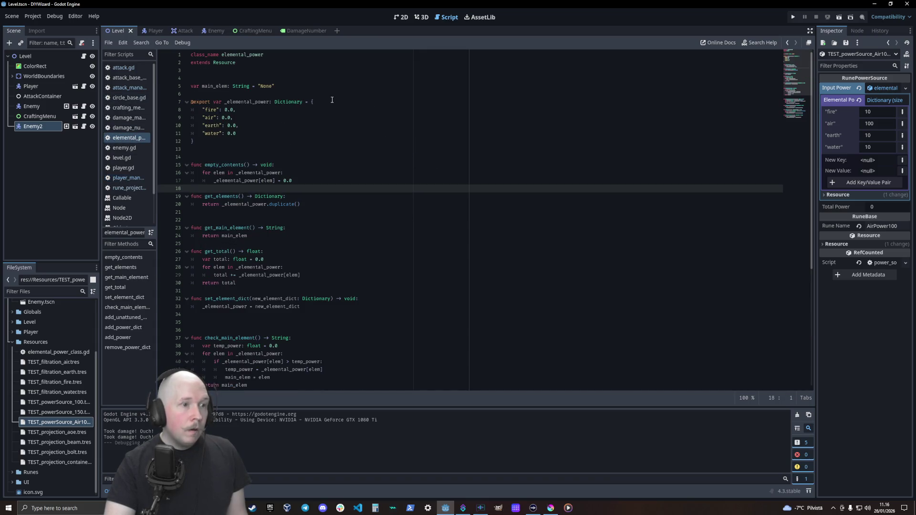
scroll(54, 459, down, 1)
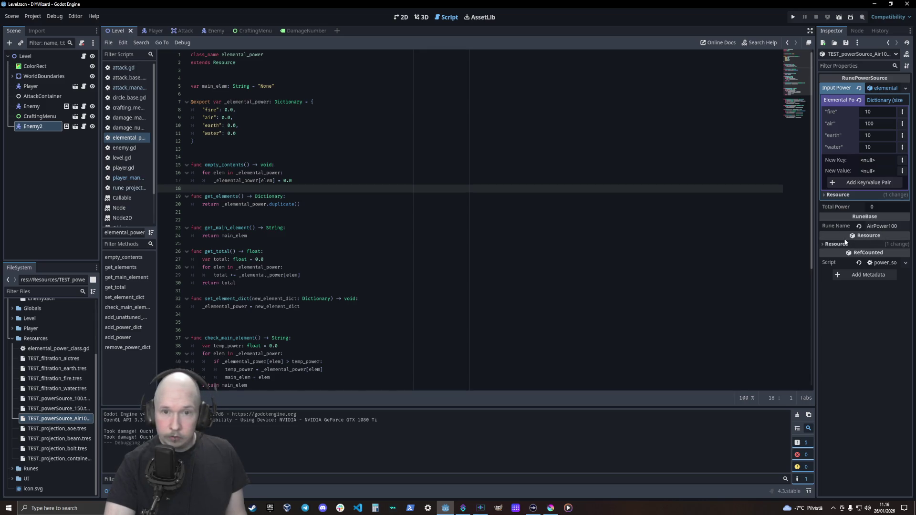
click(882, 263)
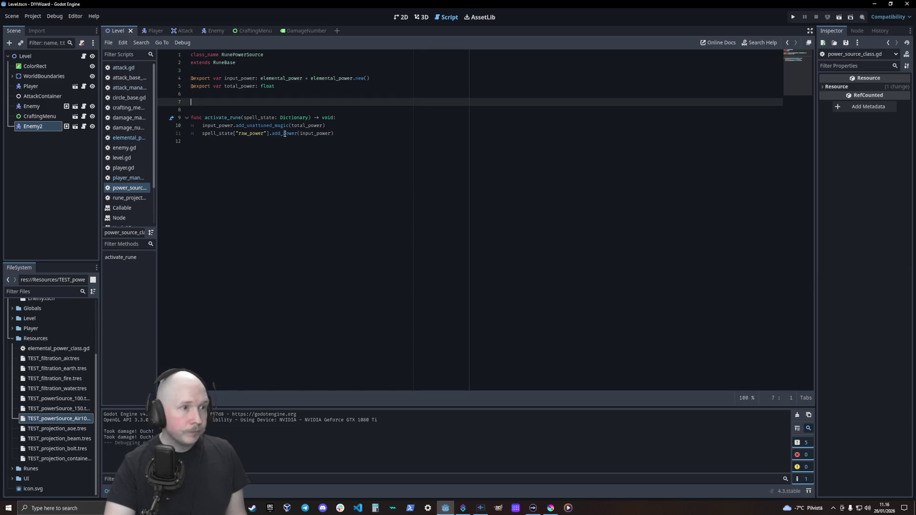
drag(370, 78, 303, 79)
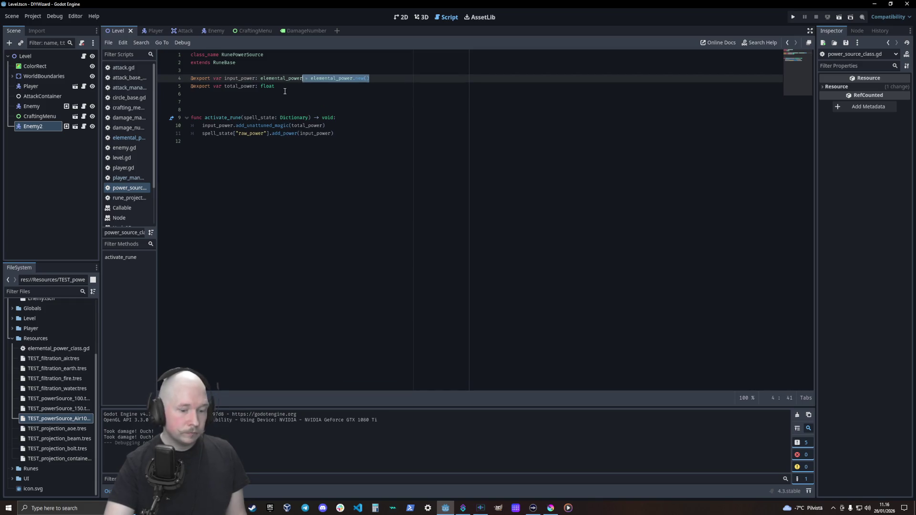
key(BackSpace)
- Run the game, equip AirPower100, and open the live Remote scene tree
key(F5)
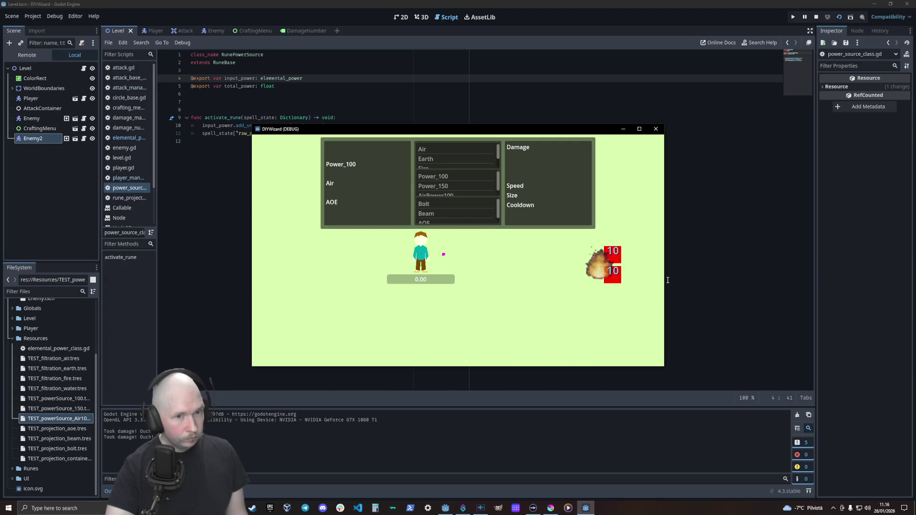
click(448, 194)
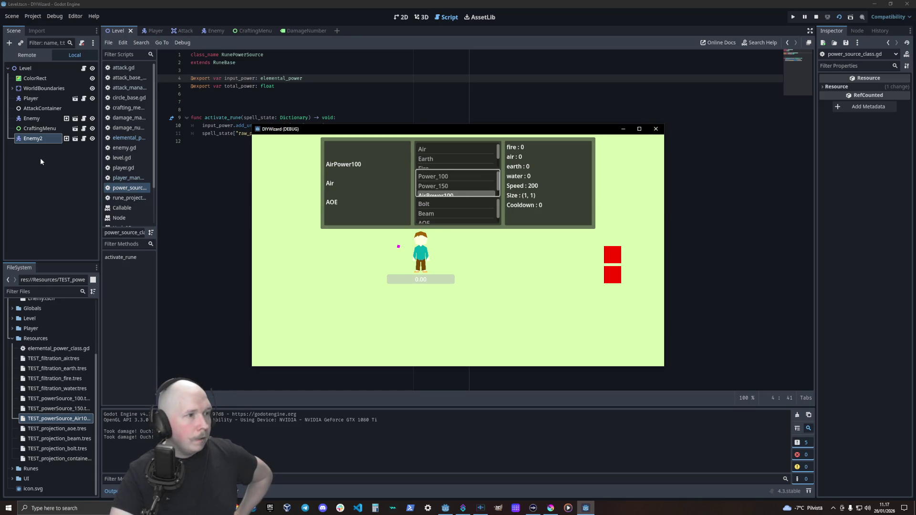
click(28, 55)
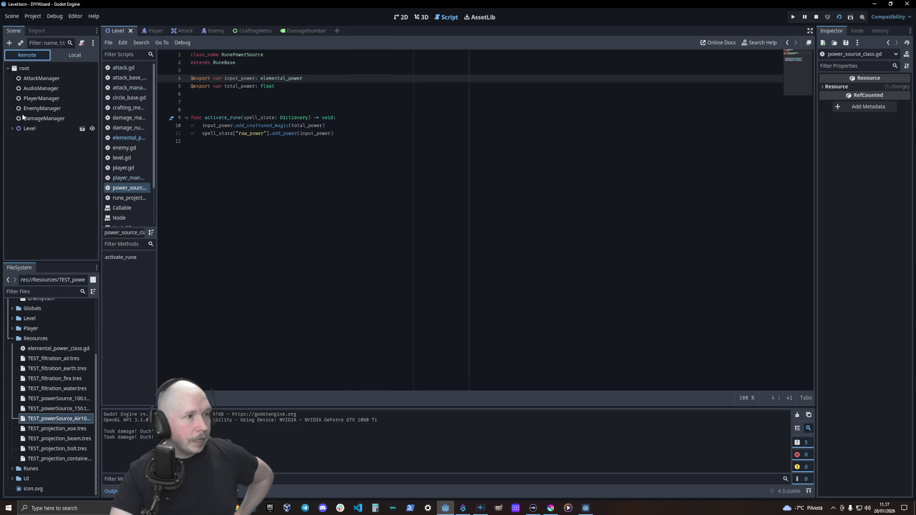
- Inspect the Input Power of the first rune in PlayerManager's live Runic Circle
click(41, 98)
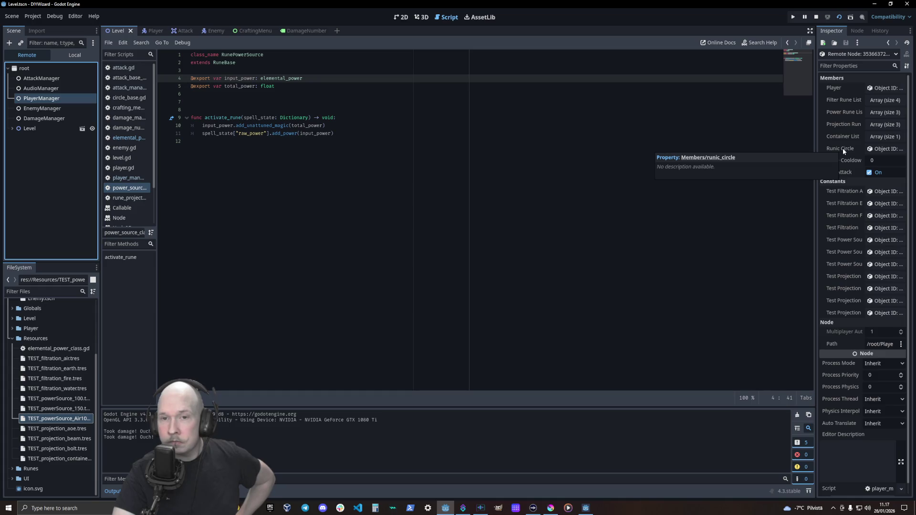
click(885, 148)
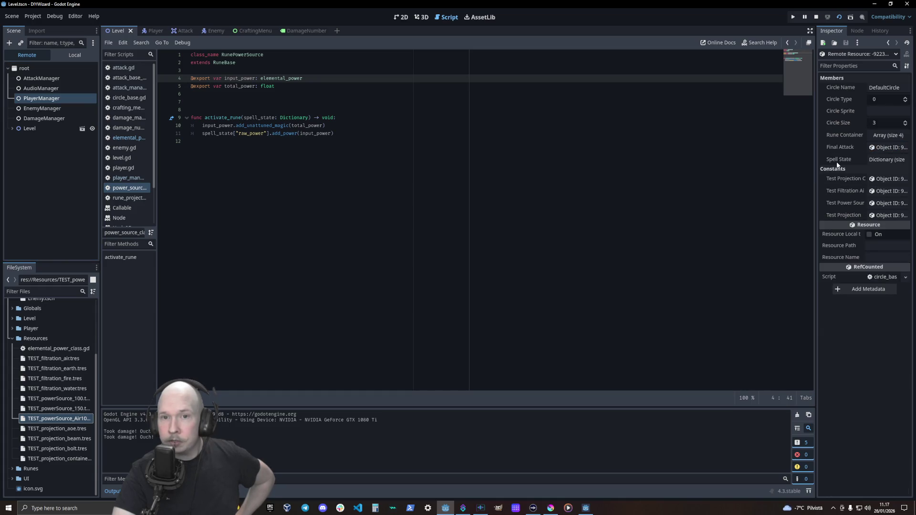
click(887, 135)
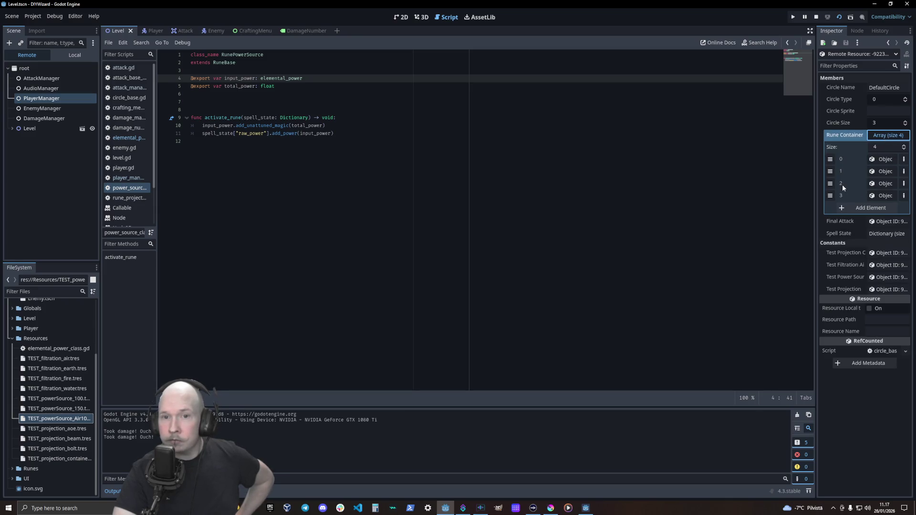
click(887, 159)
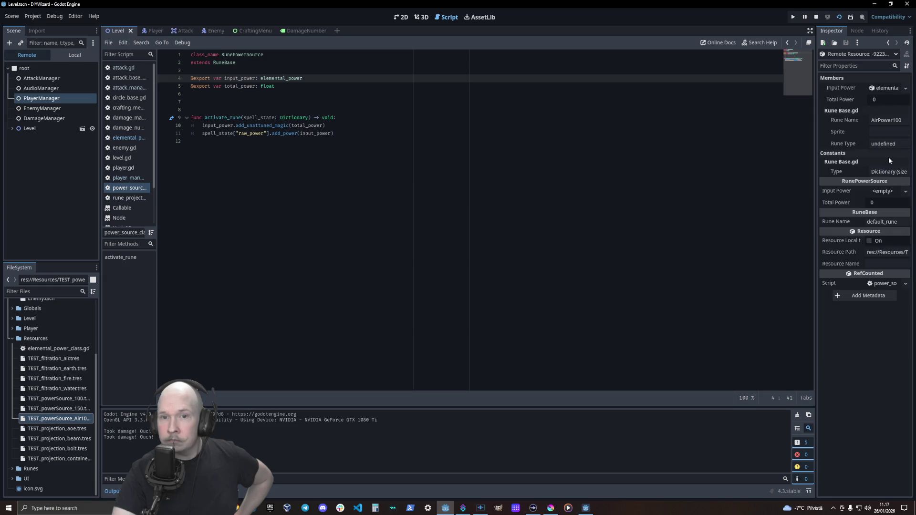
click(886, 89)
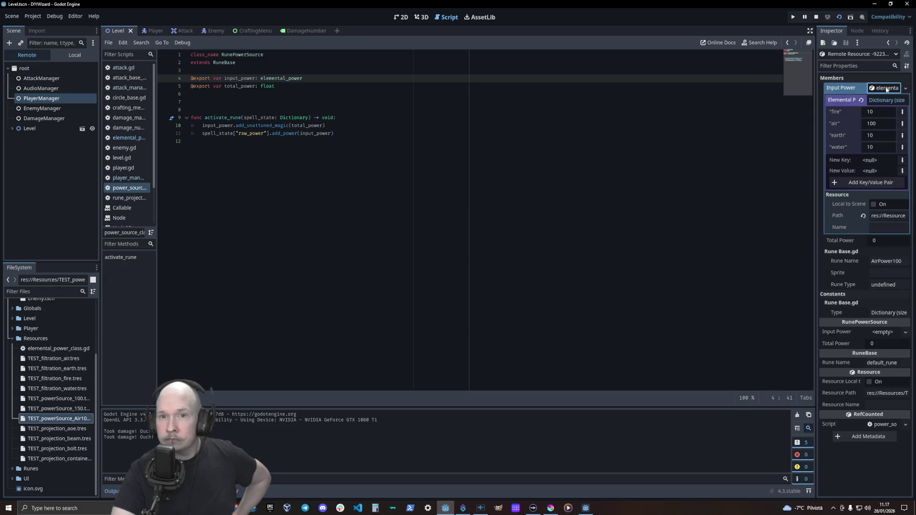
click(886, 89)
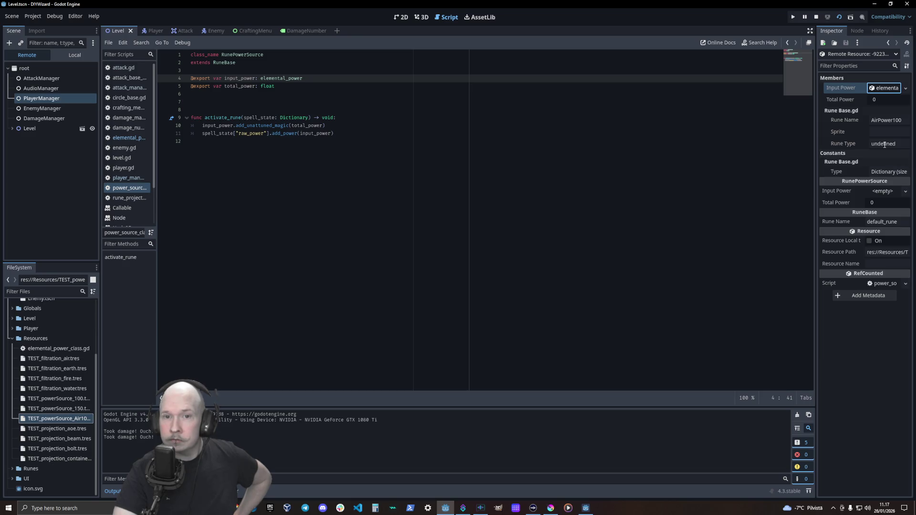
- Check the live rune's type constants, then select TEST_powerSource_150.tres in FileSystem
click(885, 172)
click(884, 173)
click(883, 174)
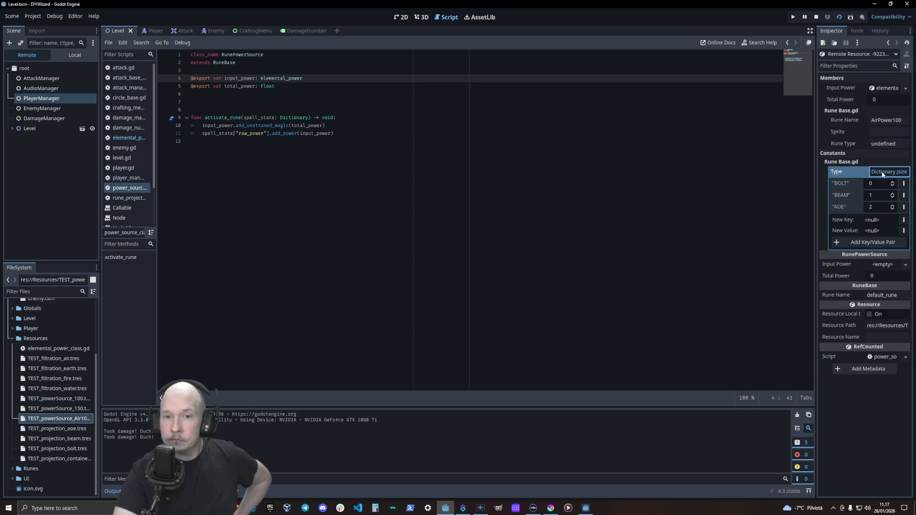
click(883, 174)
right_click(742, 184)
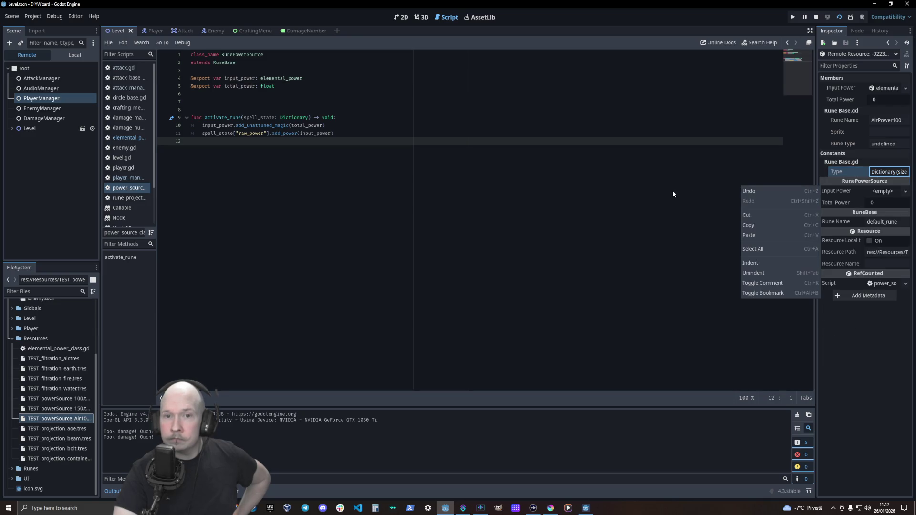
shift+click(727, 187)
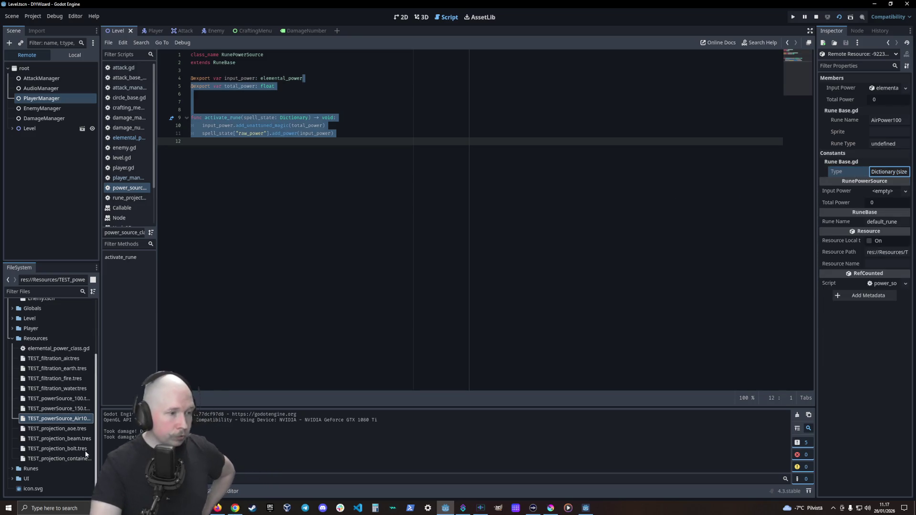
click(57, 408)
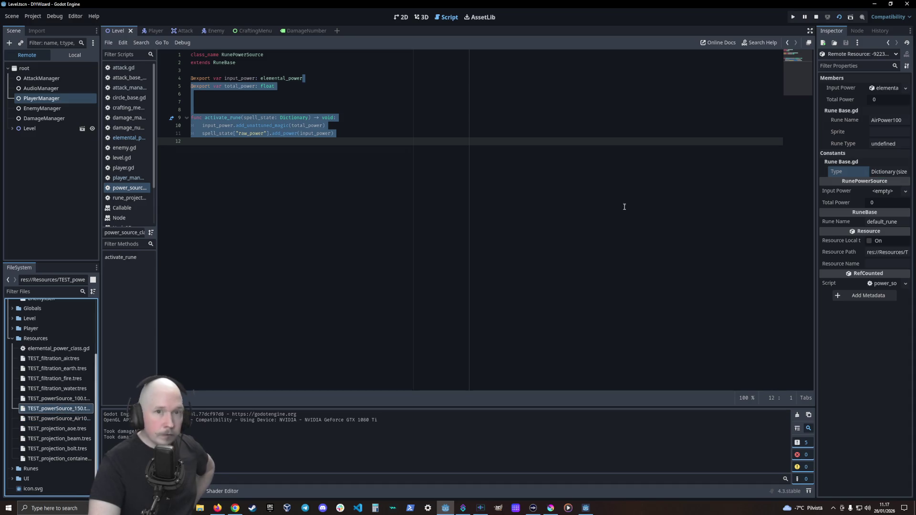
- Compare the saved TEST_powerSource_150 and TEST_powerSource_Air100 resource values in the Inspector
click(61, 410)
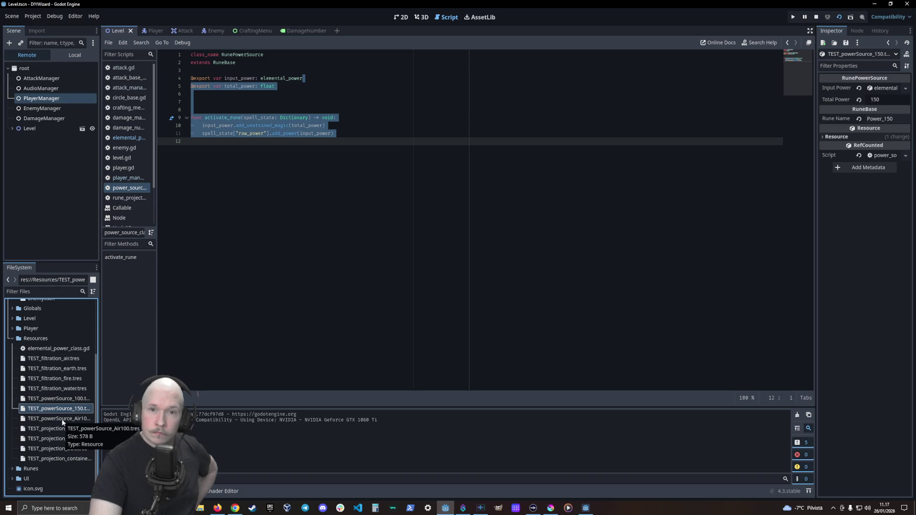
click(61, 419)
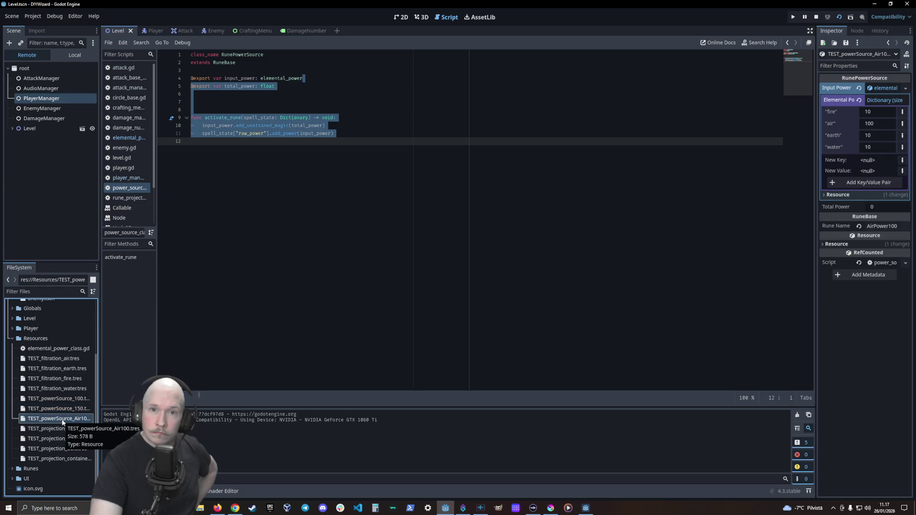
click(286, 271)
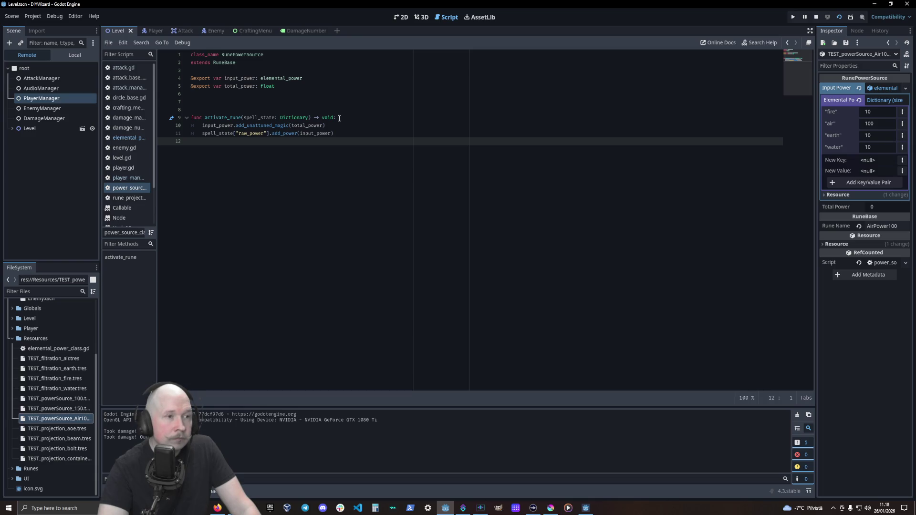
- Add an 'if total_power > 0.0:' line above the add_unattuned_magic call in activate_rune
click(342, 119)
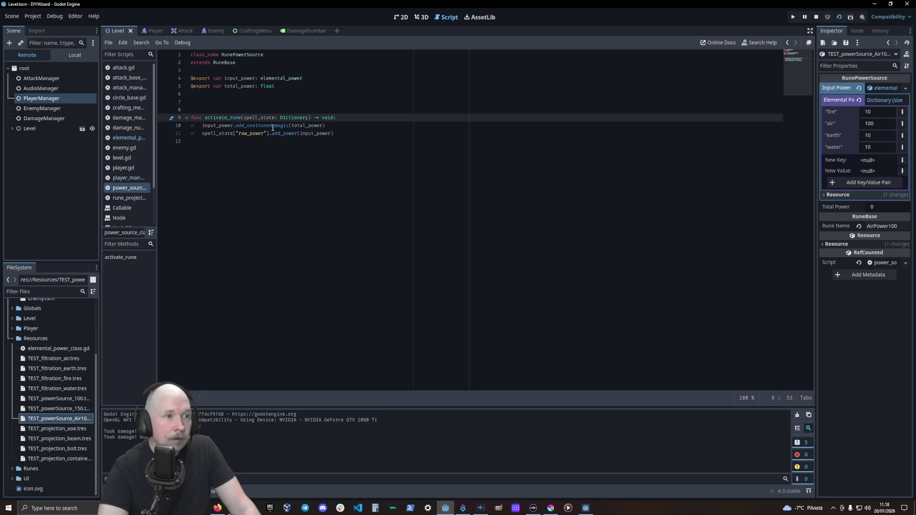
key(Return)
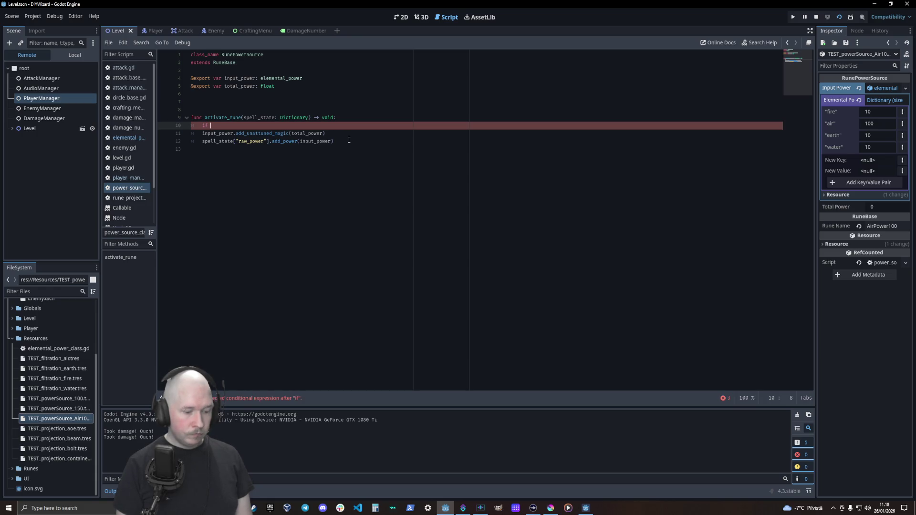
text(otal_power)
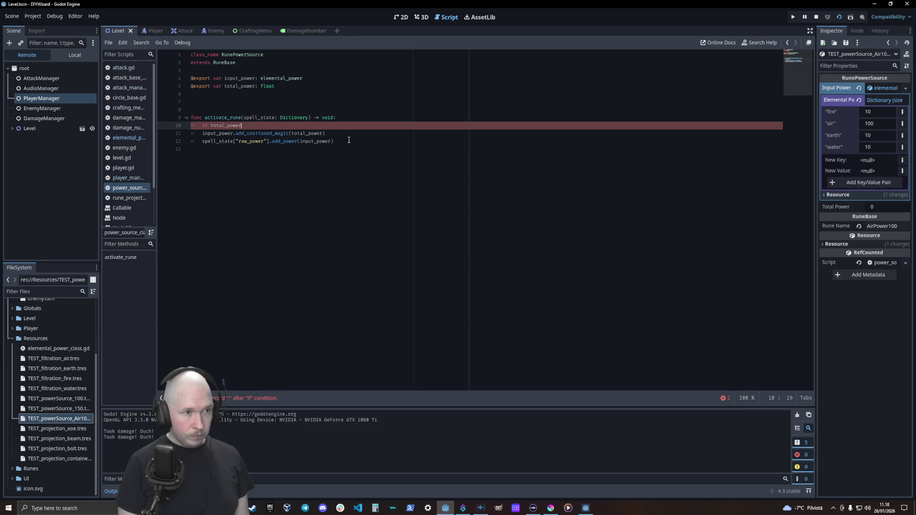
text(.0)
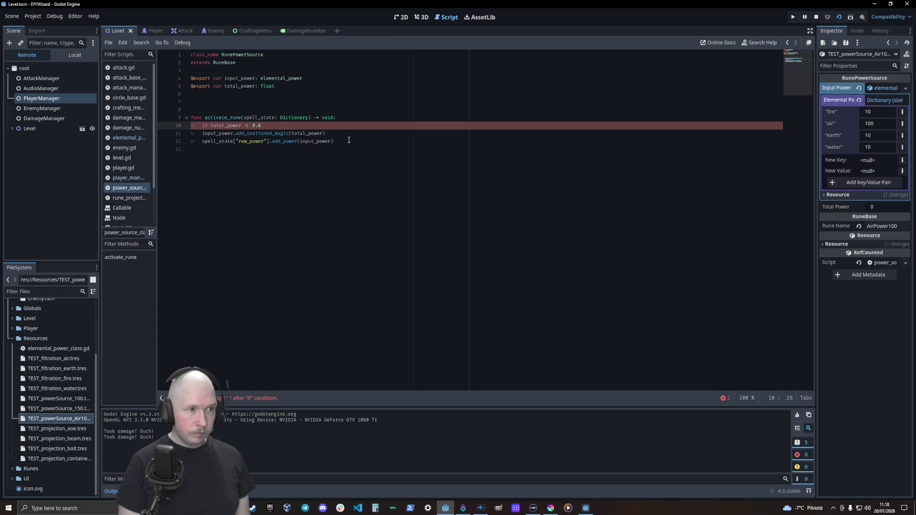
key(BackSpace)
text(>)
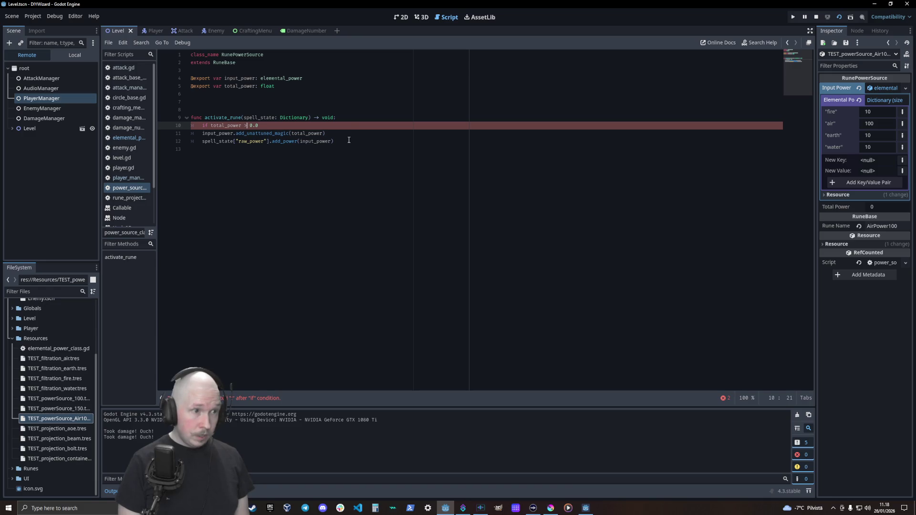
key(Down)
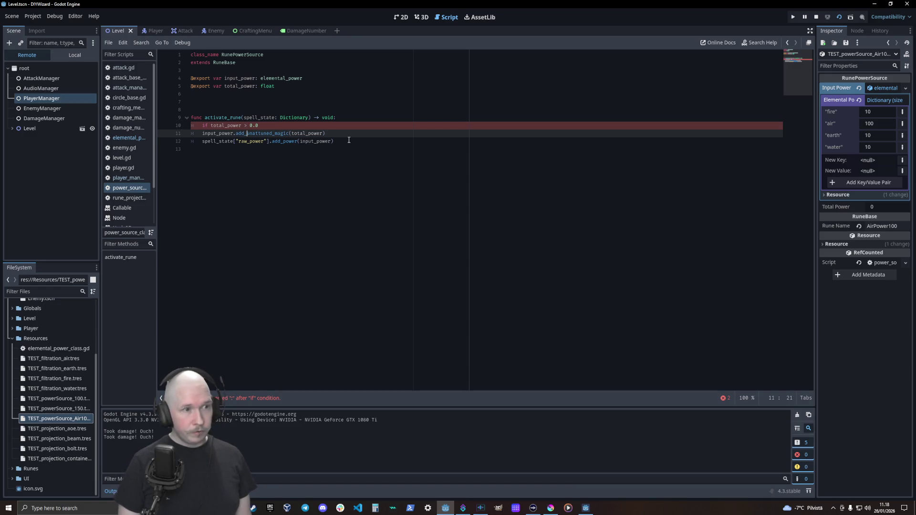
key(Up)
key(End)
text(:)
- Indent the add_unattuned_magic call under the condition and stop the running game
key(Down)
key(Tab)
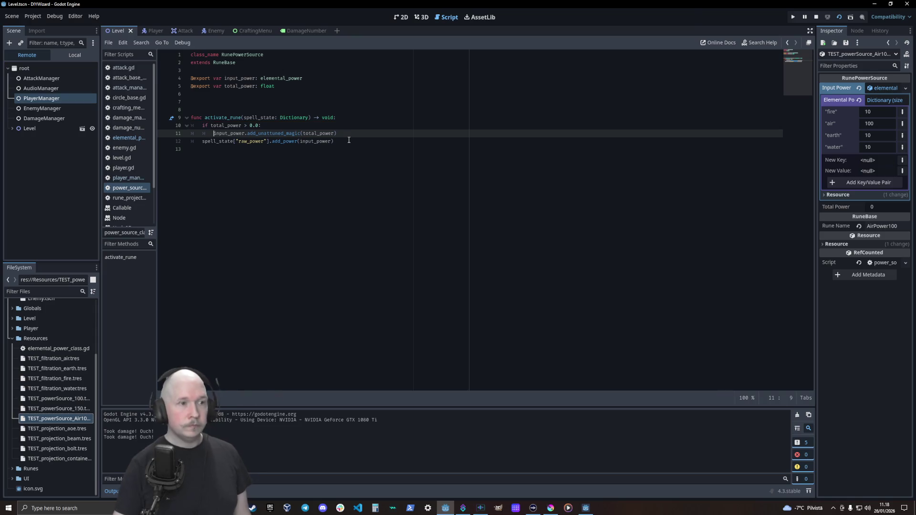
key(F8)
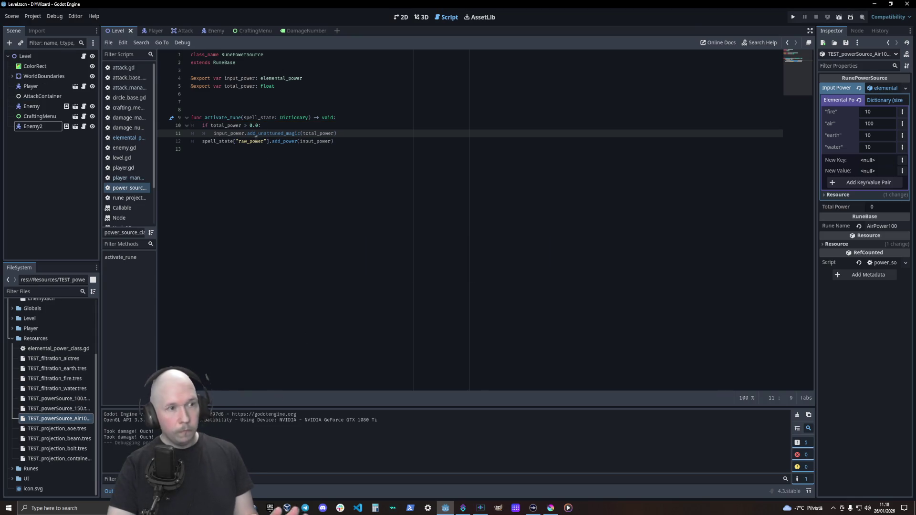
- Run the game, equip AirPower100, and fire several spells at the enemies
key(F5)
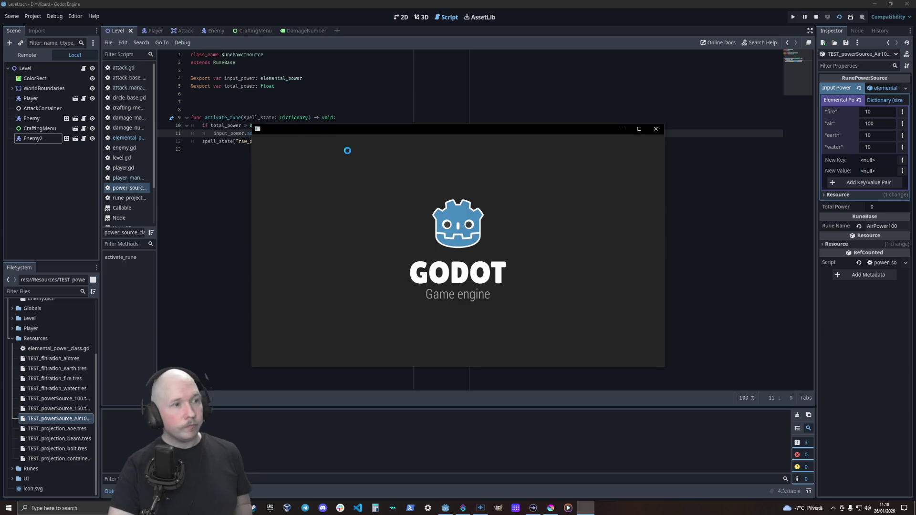
click(460, 253)
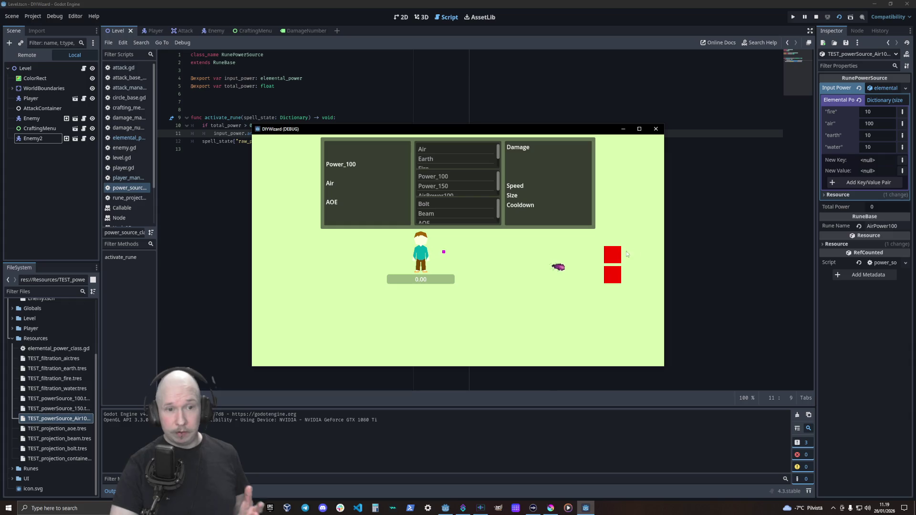
click(466, 195)
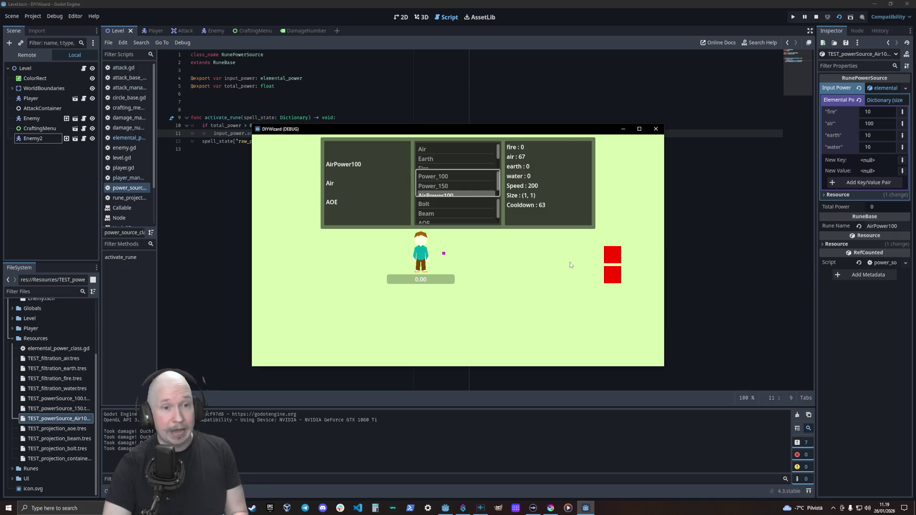
click(616, 256)
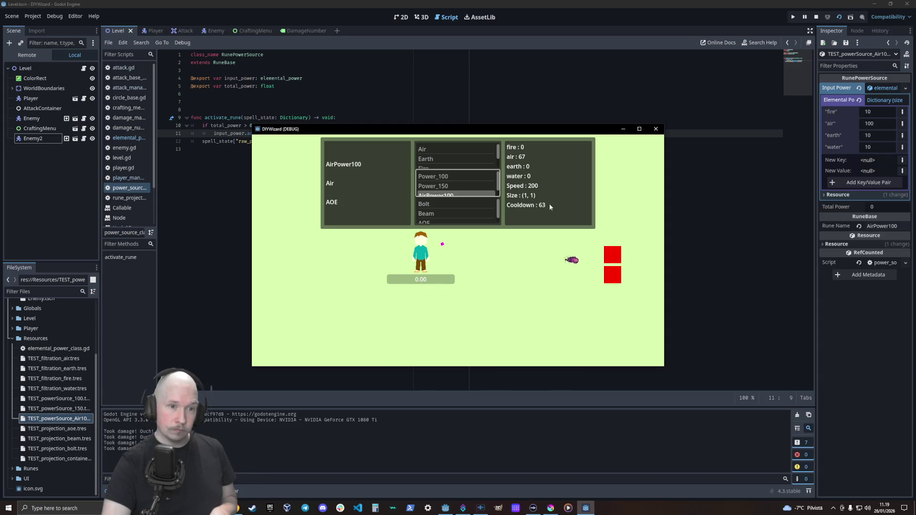
click(607, 233)
click(615, 245)
click(616, 254)
click(619, 265)
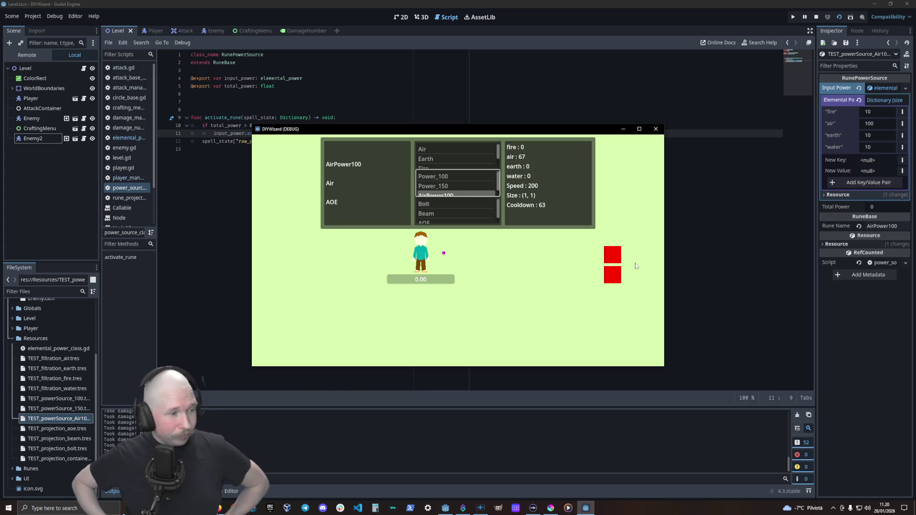
- Close the running game and bring up the 26.1.26 goals sheet in Krita, three goals ticked
click(655, 129)
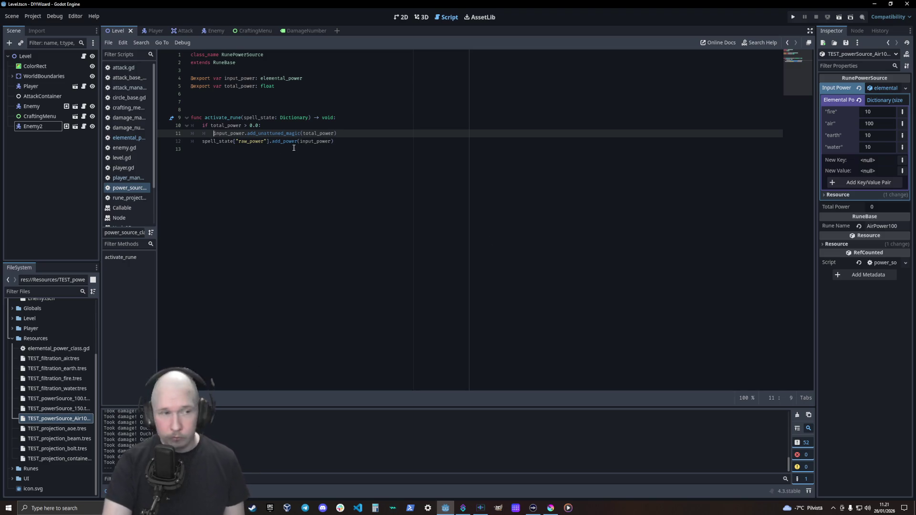
click(550, 508)
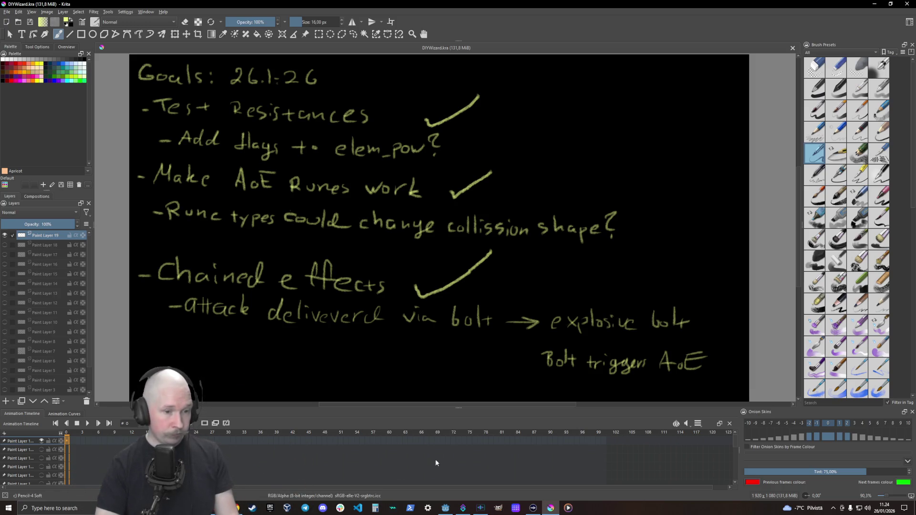
- Return to Godot's script editor with power_source_class.gd open
click(445, 507)
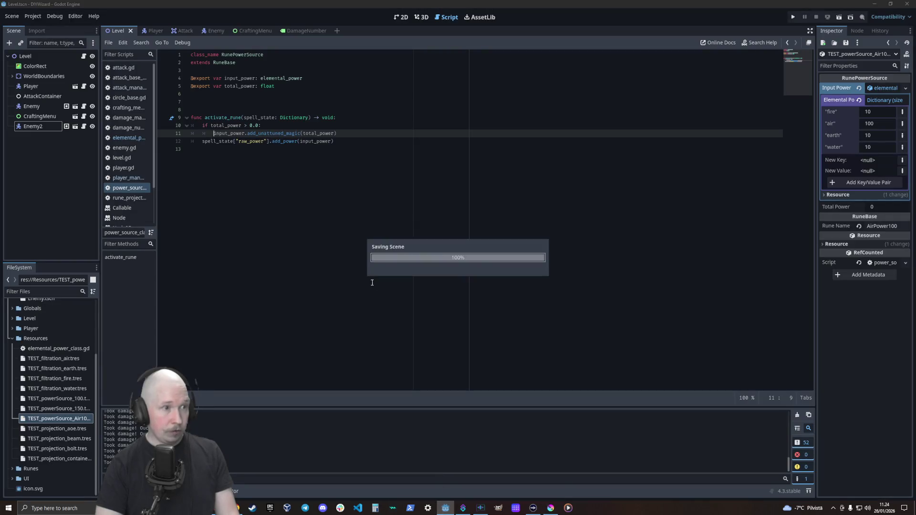
key(F5)
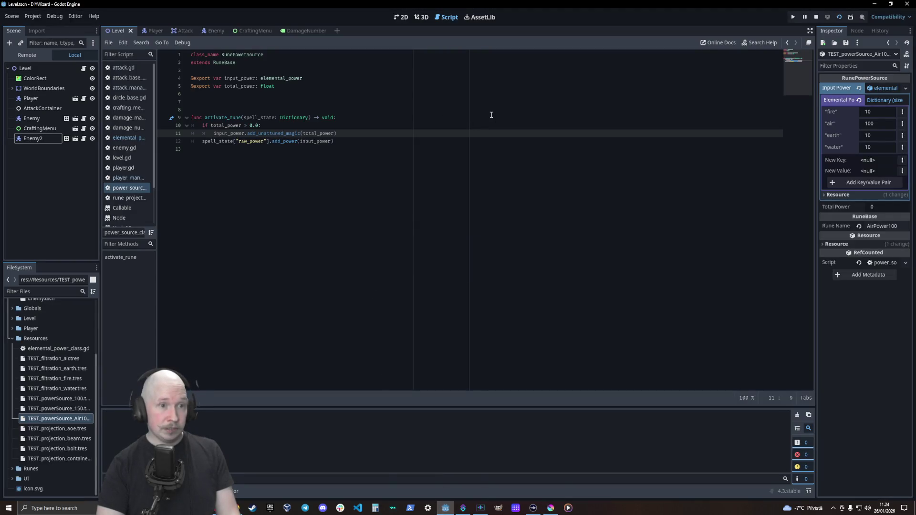
scroll(468, 162, down, 2)
scroll(468, 183, down, 2)
scroll(466, 202, down, 1)
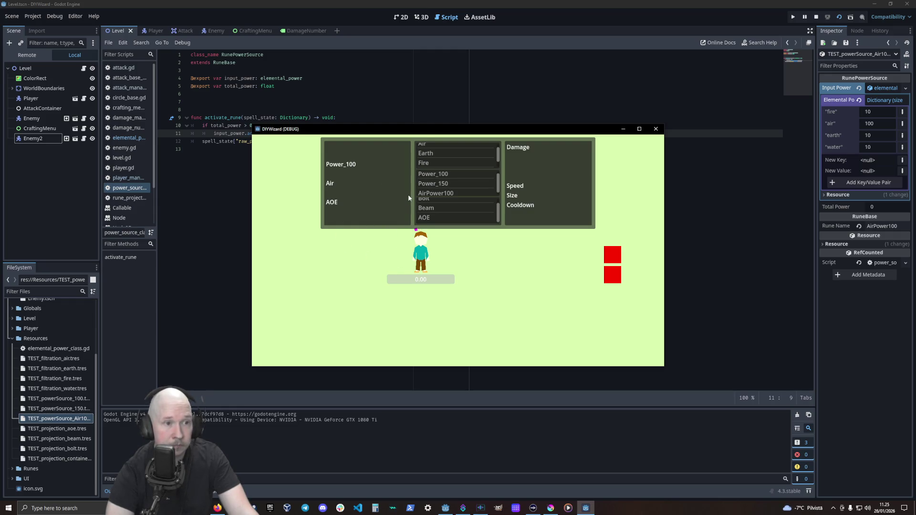
click(655, 128)
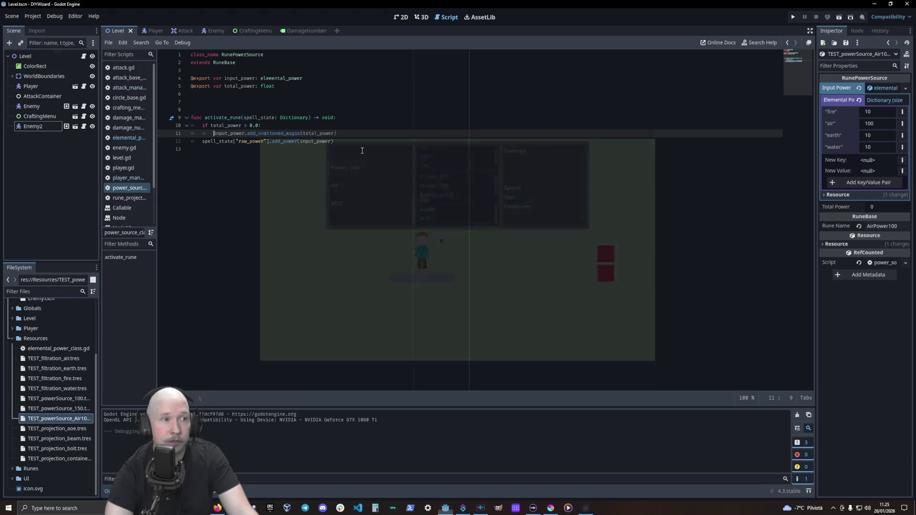
click(127, 139)
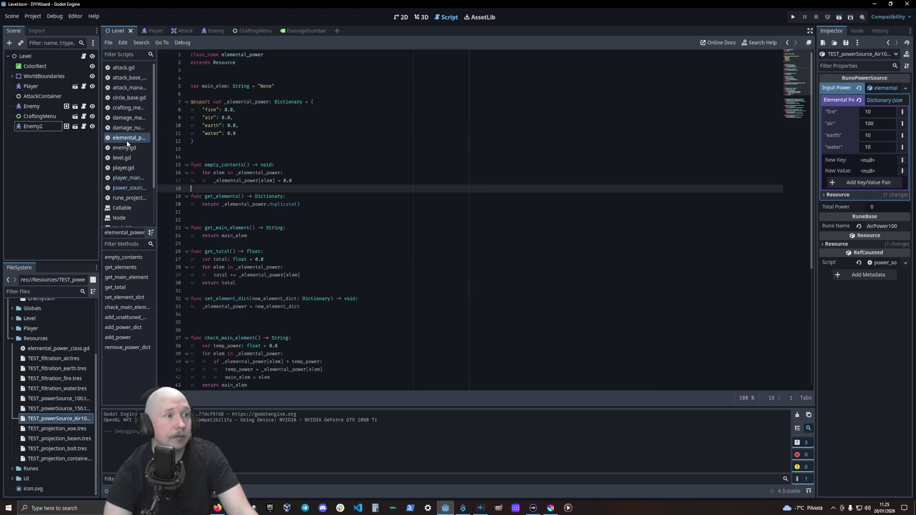
- Open circle_base.gd and select the RuneBase type of the rune_containers array on line 15
click(127, 97)
double_click(277, 164)
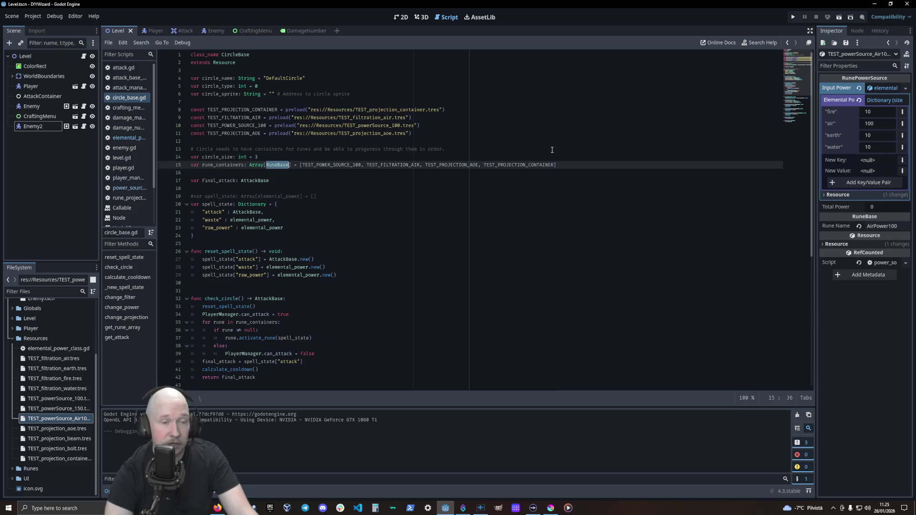
key(Up)
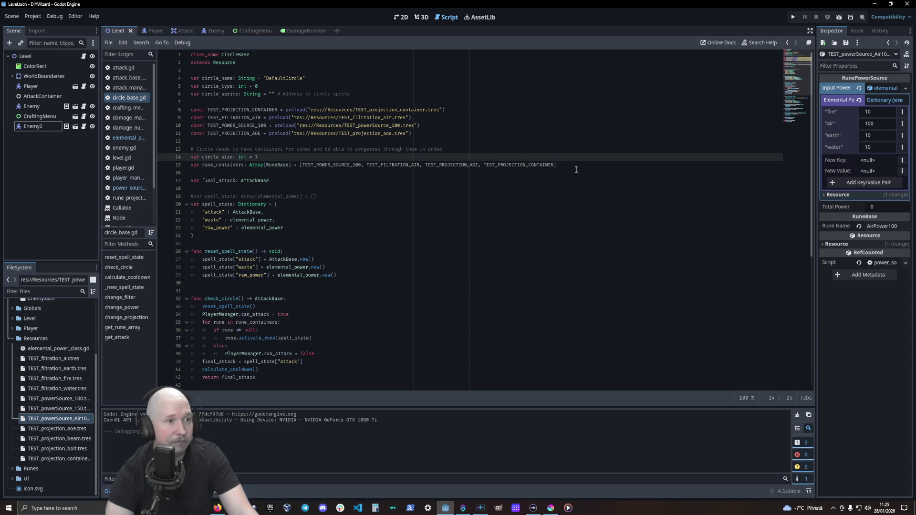
double_click(279, 165)
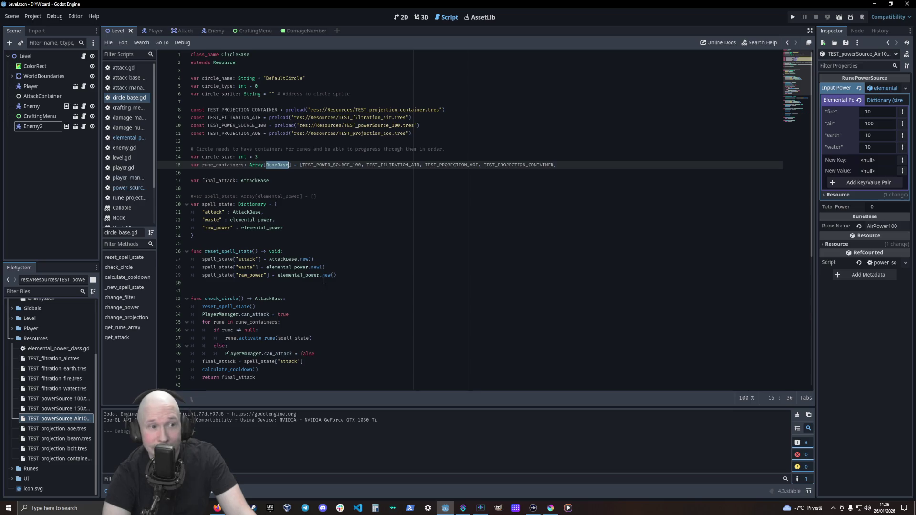
scroll(388, 253, down, 8)
scroll(389, 253, up, 8)
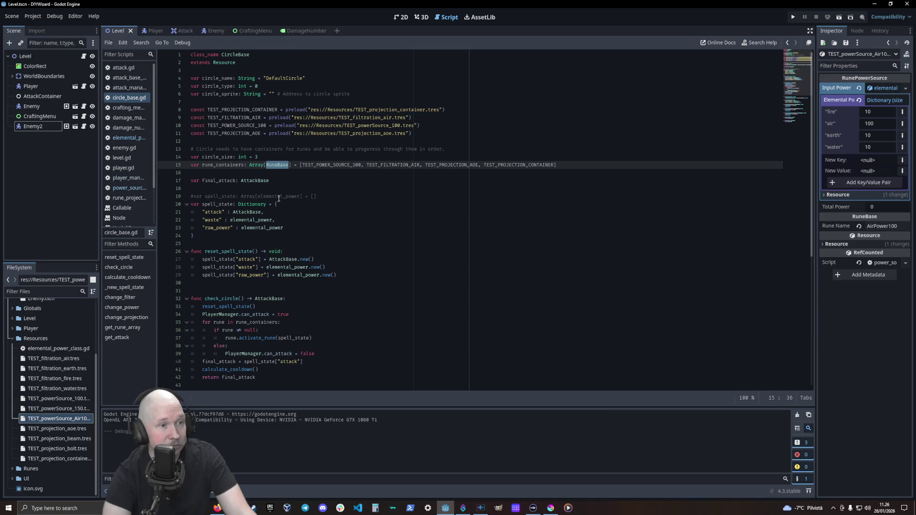
scroll(278, 201, down, 8)
scroll(278, 202, up, 8)
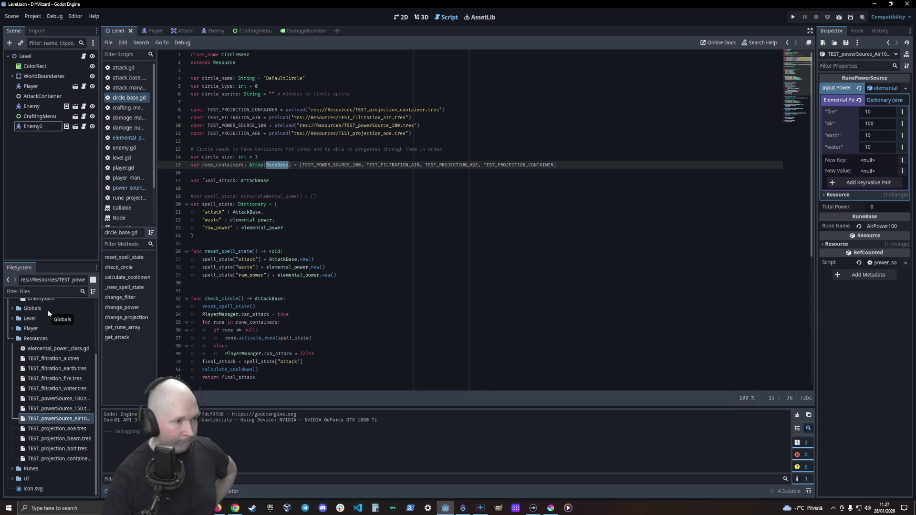
- Move elemental_power_class.gd from the Resources folder into the Runes folder
scroll(49, 342, up, 3)
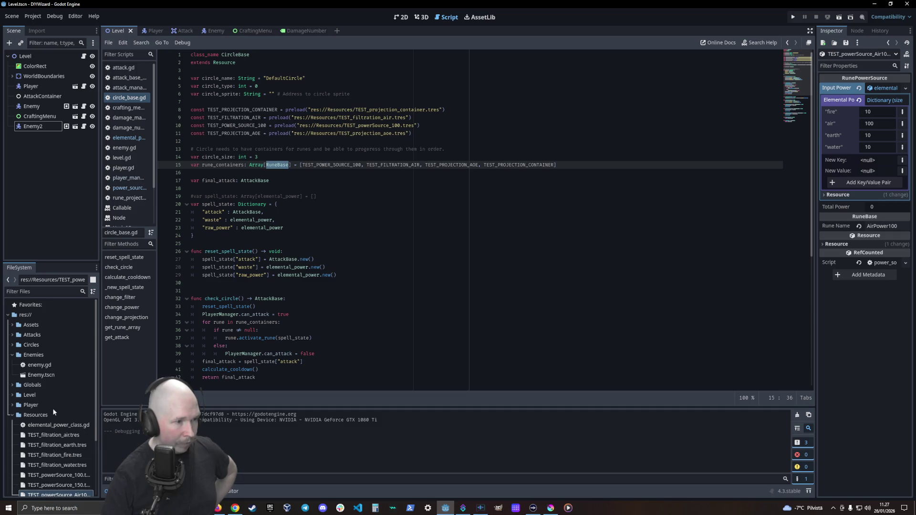
scroll(54, 410, down, 3)
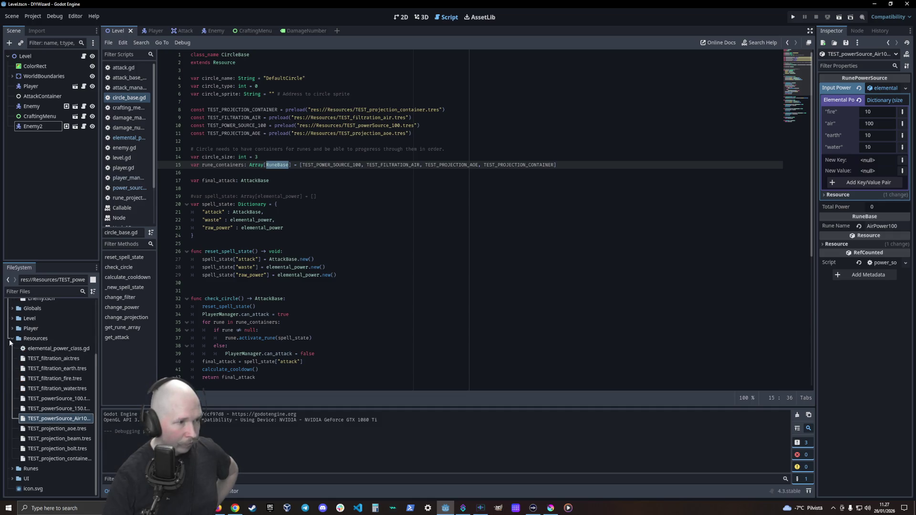
scroll(66, 388, up, 3)
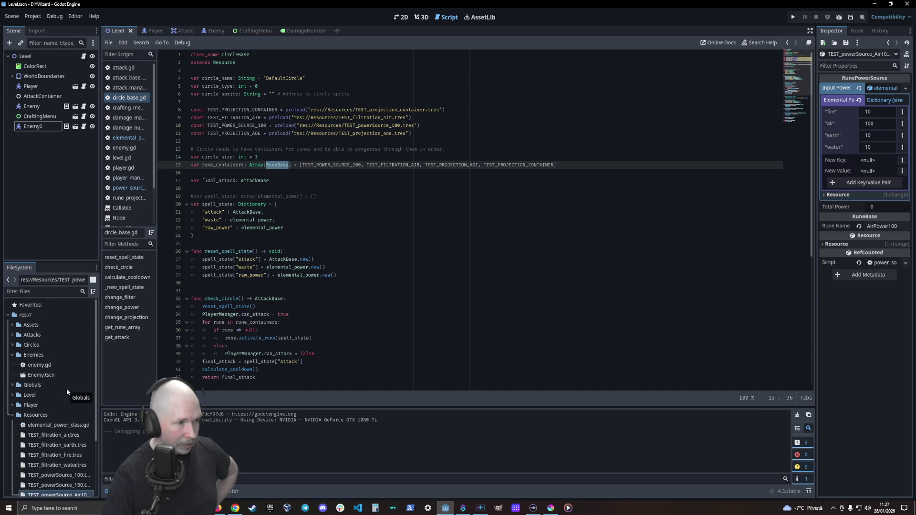
scroll(67, 388, down, 3)
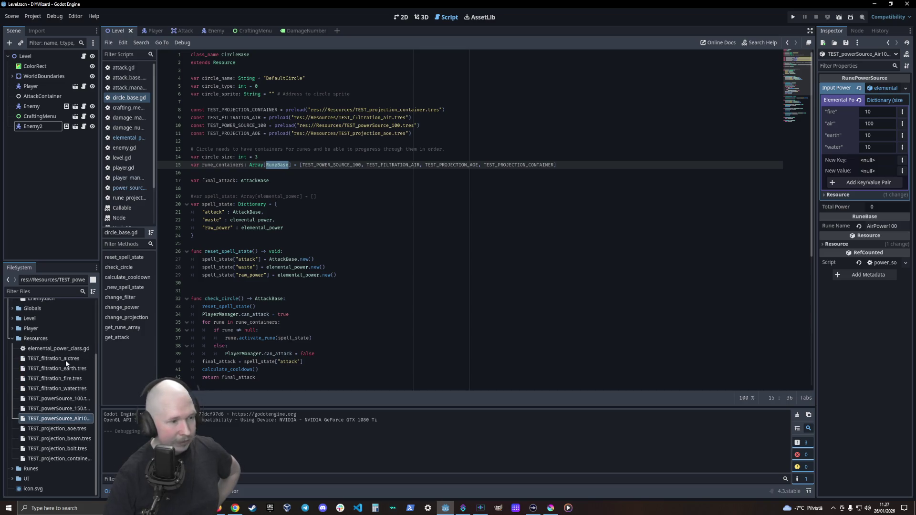
mouse_move(45, 354)
mouse_down()
mouse_move(48, 461)
mouse_move(36, 469)
mouse_up()
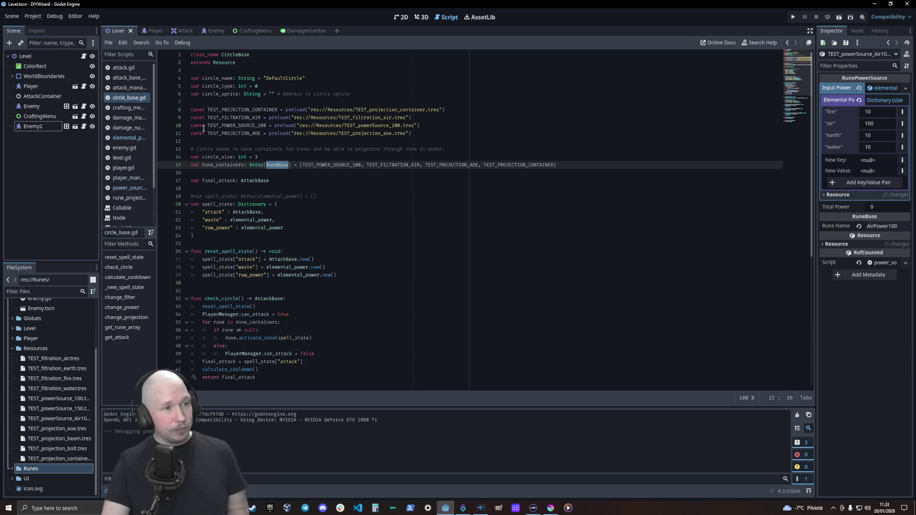
click(232, 109)
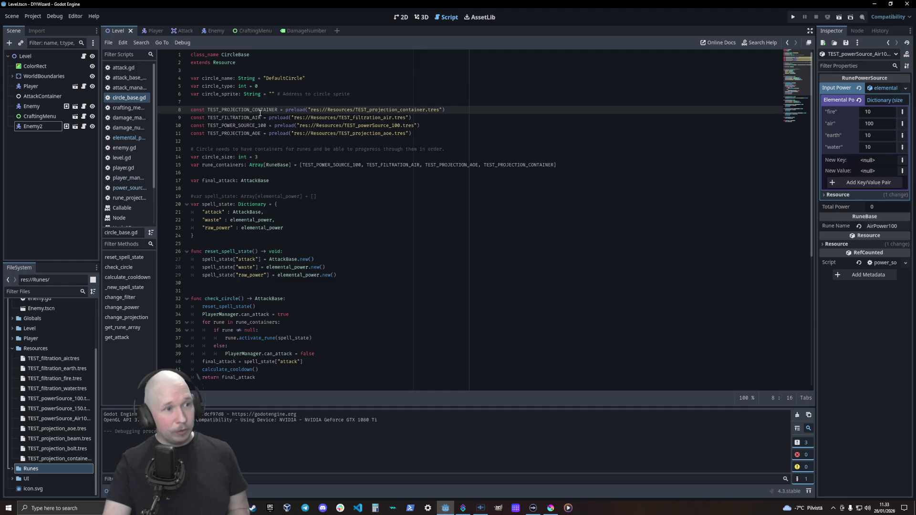
double_click(231, 117)
double_click(241, 110)
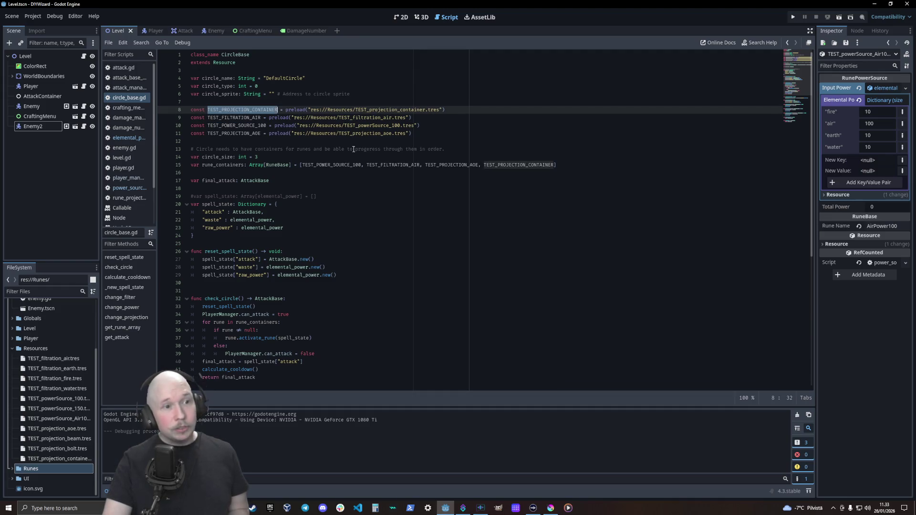
double_click(336, 164)
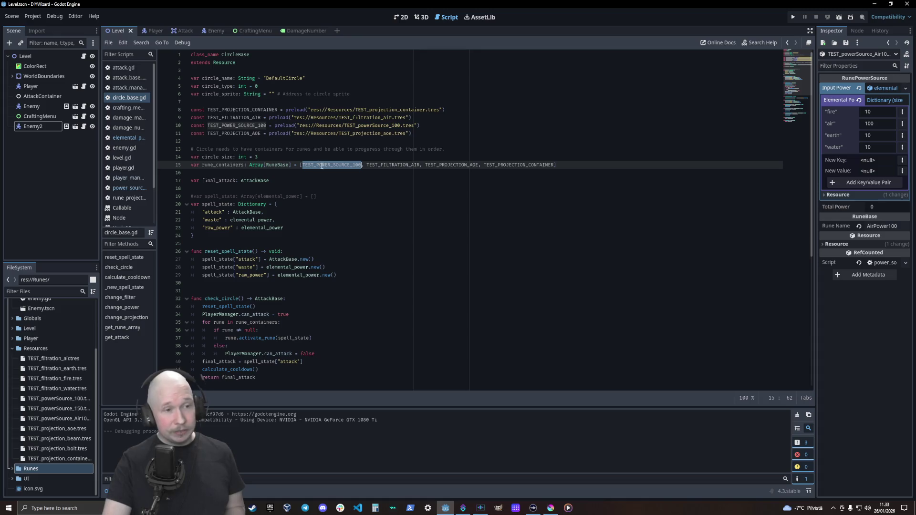
click(346, 175)
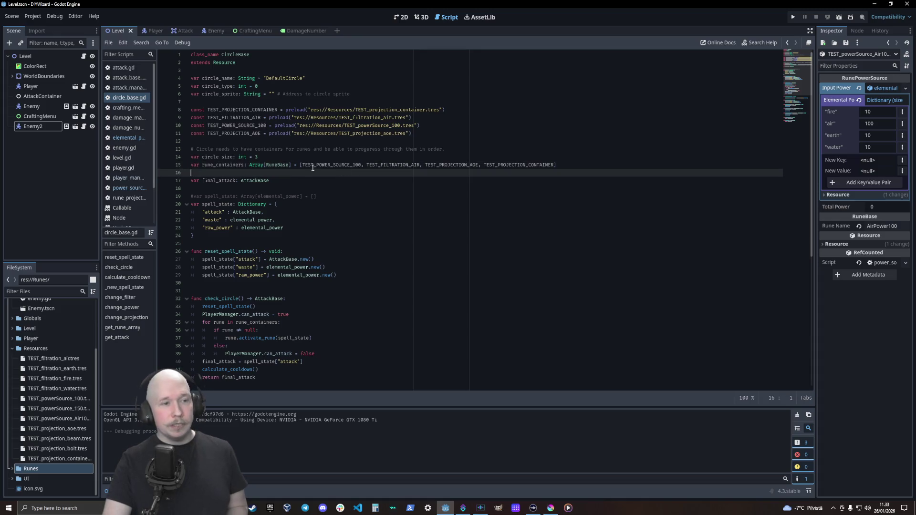
double_click(341, 166)
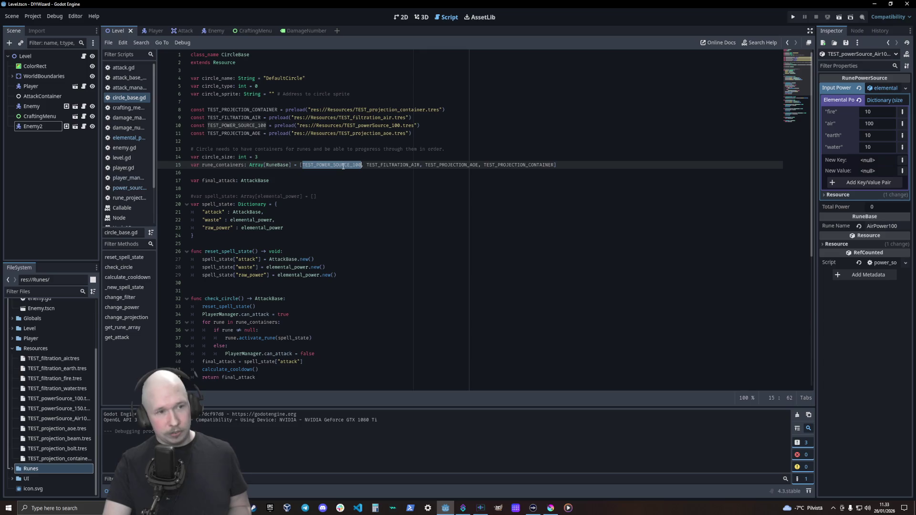
click(341, 178)
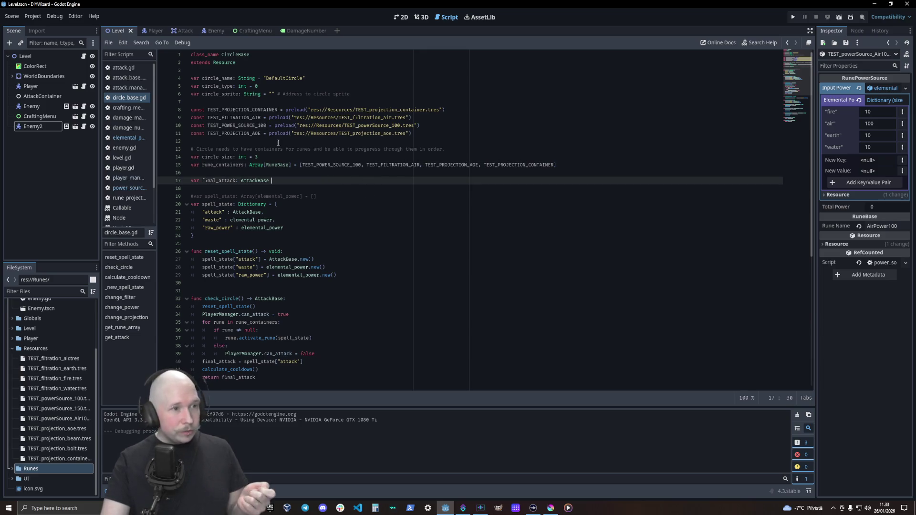
key(ctrl+z)
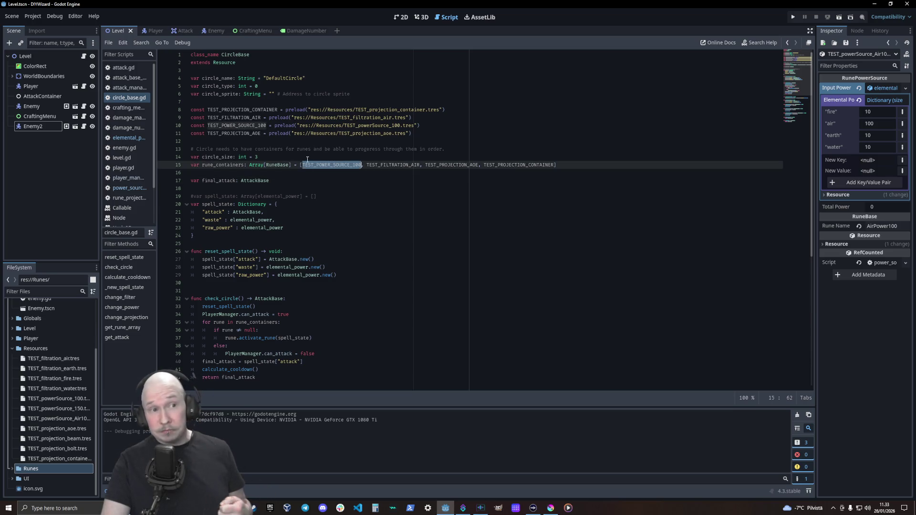
click(312, 182)
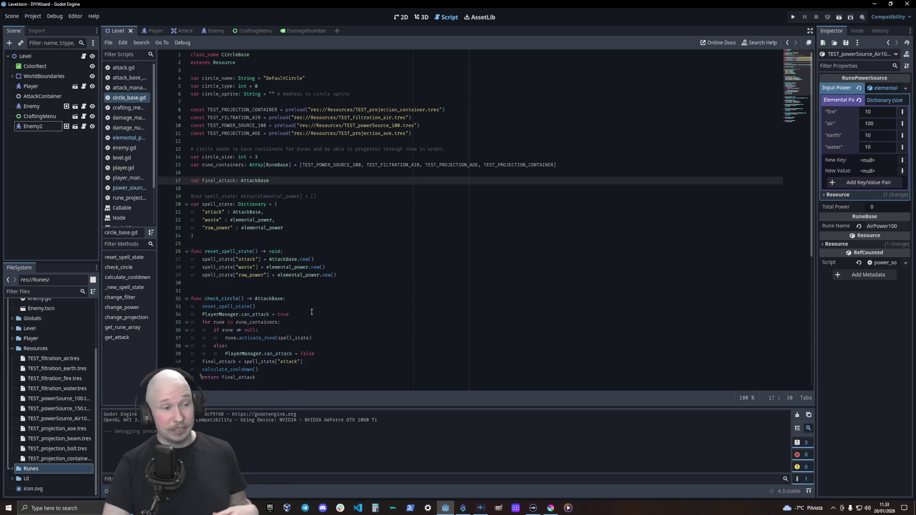
click(279, 285)
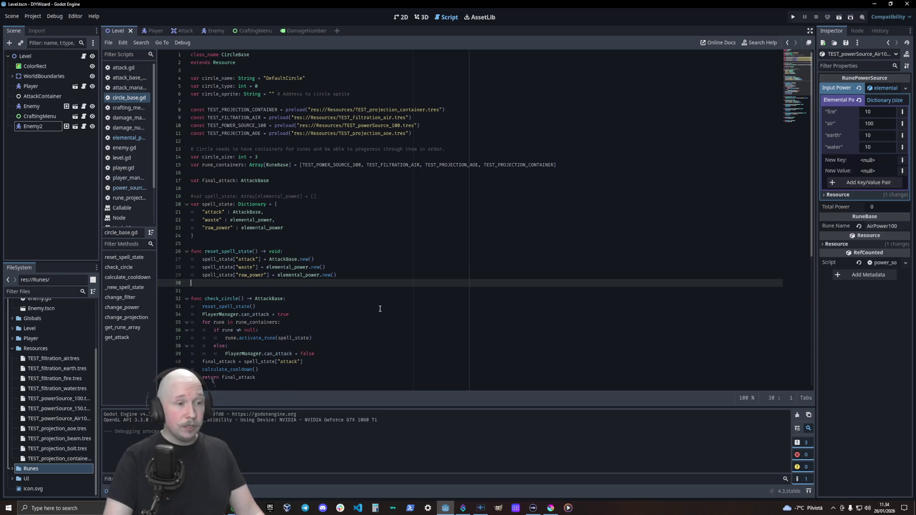
scroll(377, 308, down, 3)
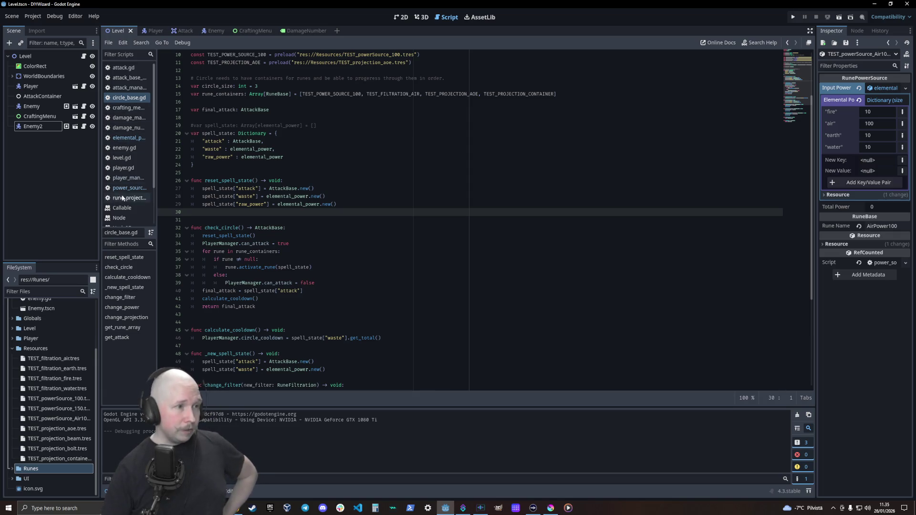
click(123, 168)
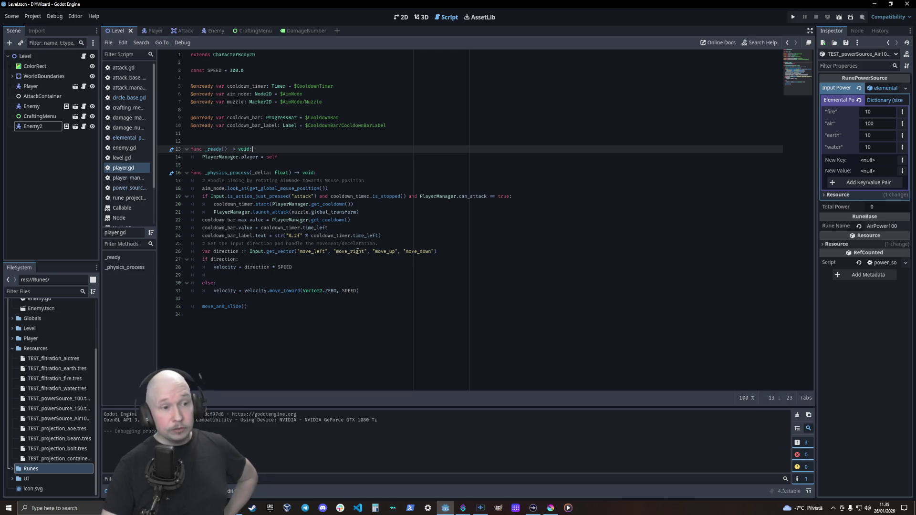
click(278, 252)
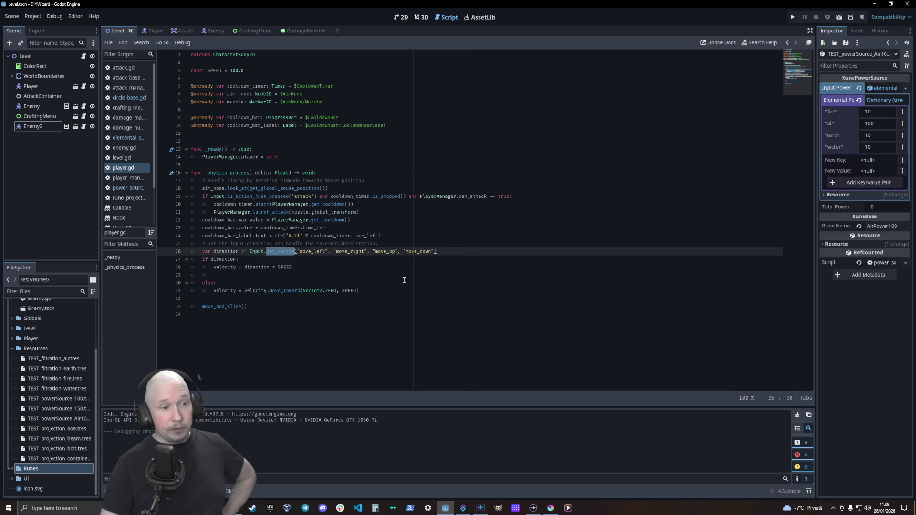
click(274, 258)
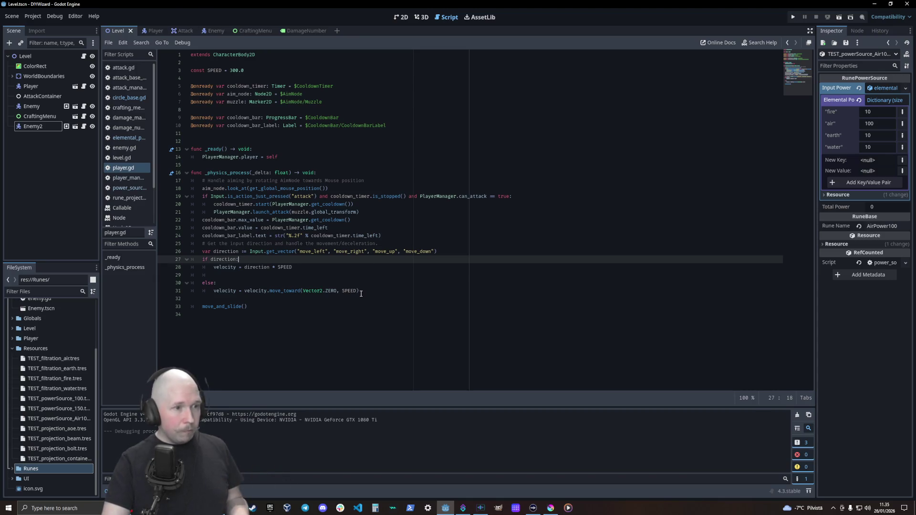
click(315, 291)
key(End)
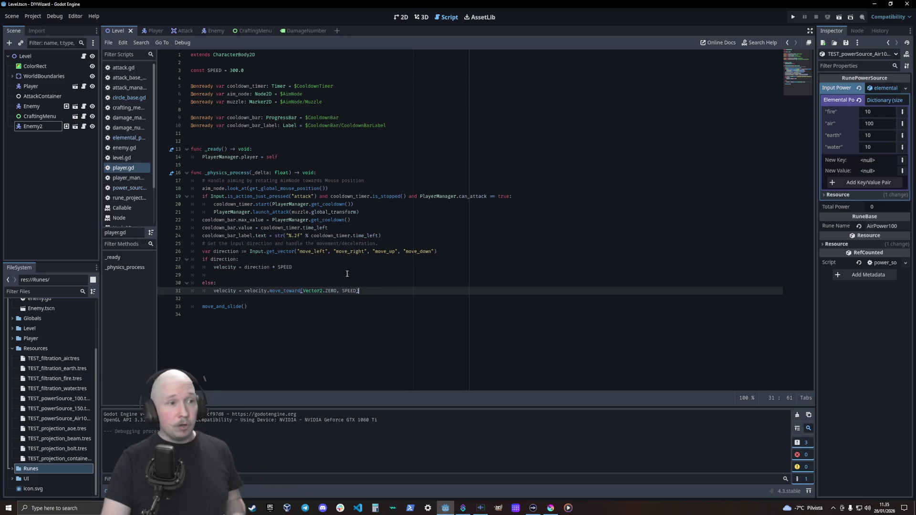
click(313, 137)
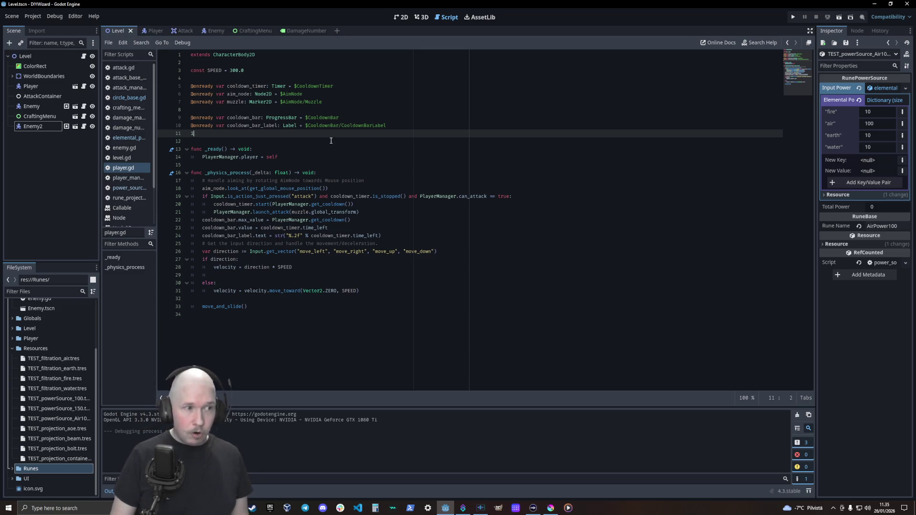
text(.1)
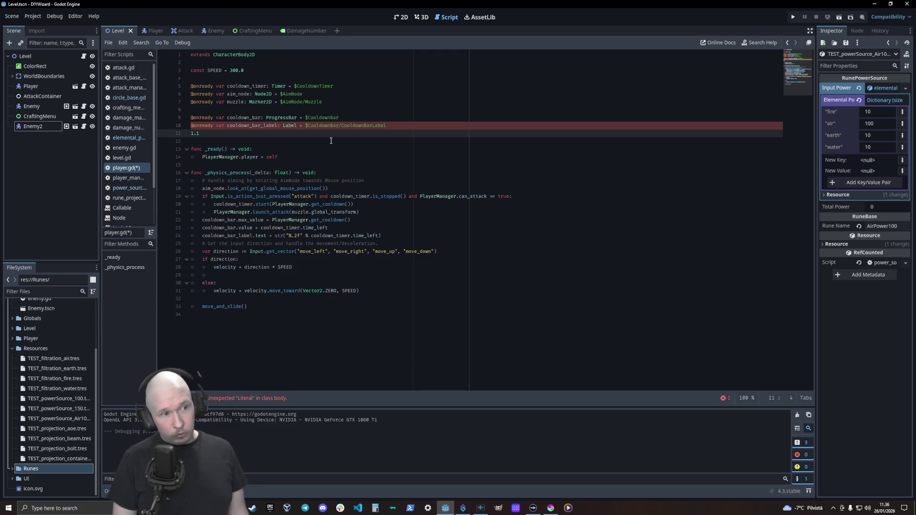
click(331, 140)
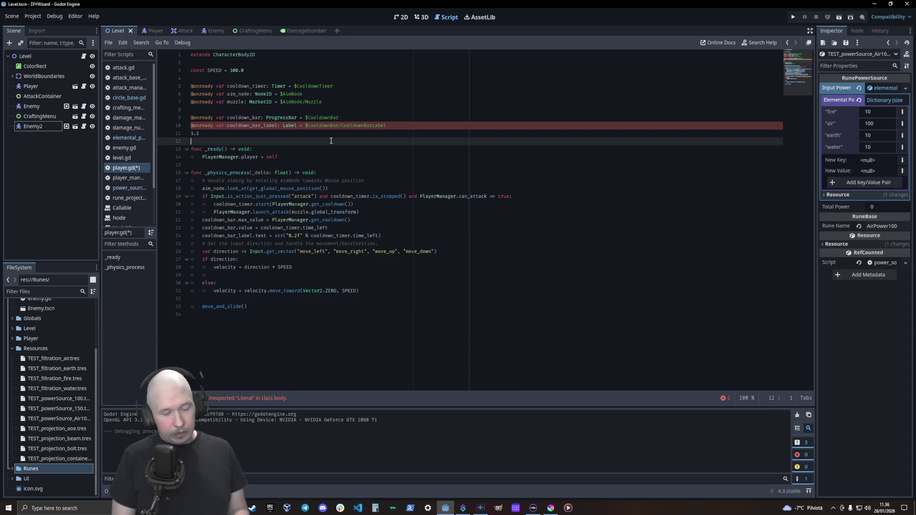
text(1)
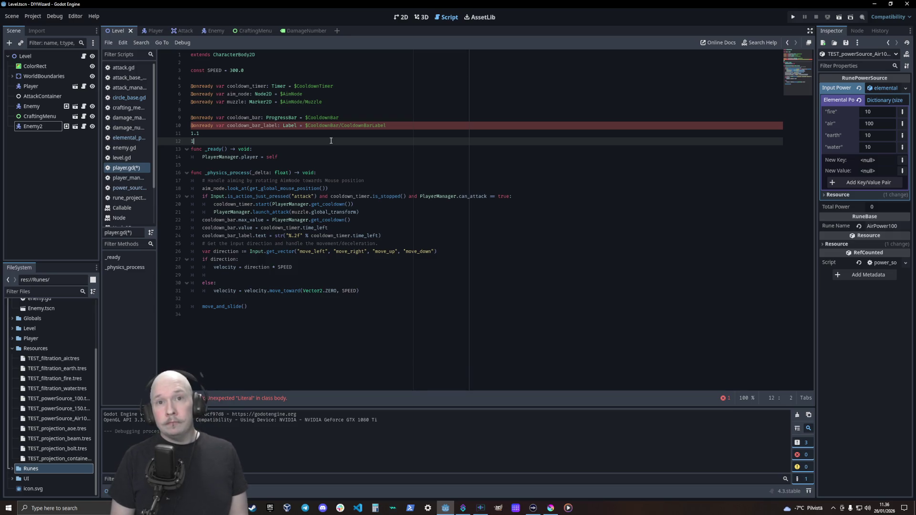
key(Return)
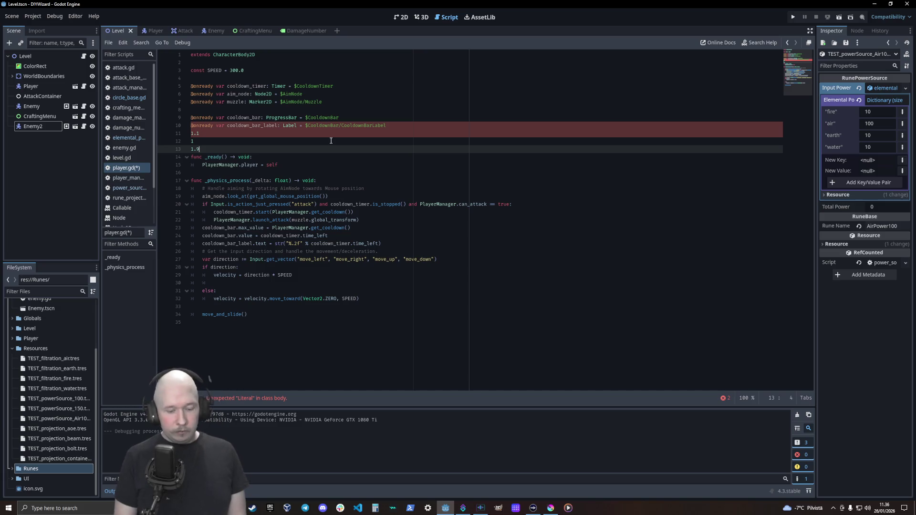
key(Return)
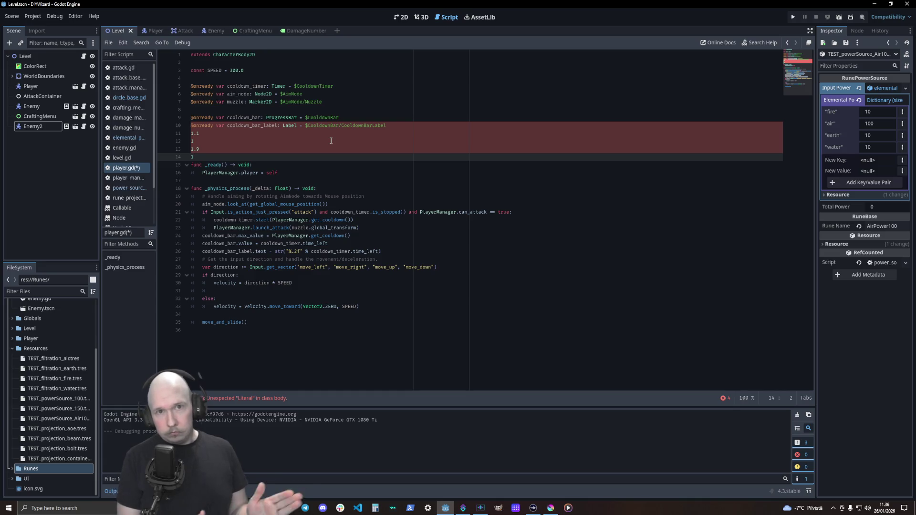
key(shift+Up)
key(shift+Up)
key(shift+Up)
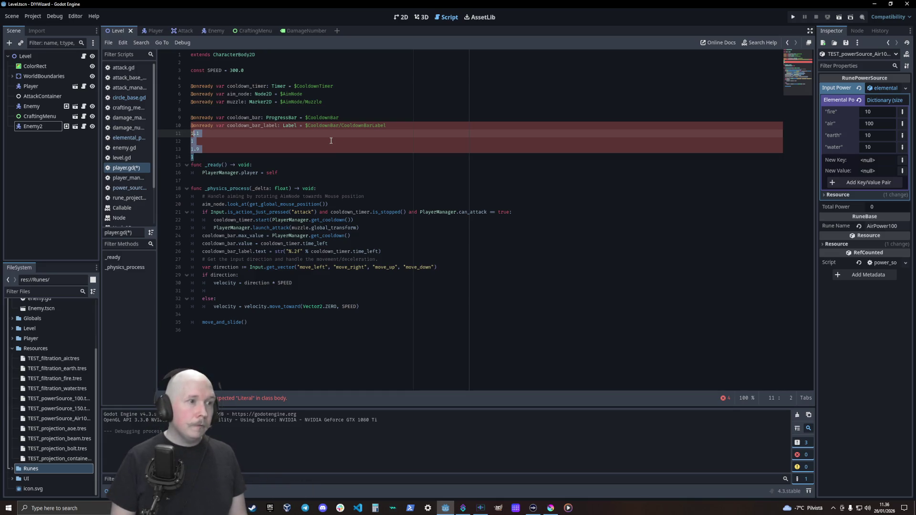
key(BackSpace)
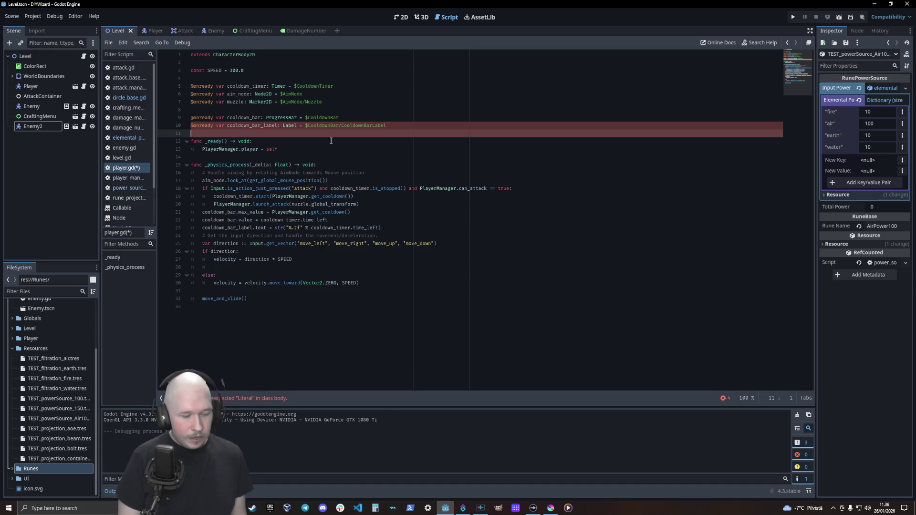
key(Return)
key(ctrl+s)
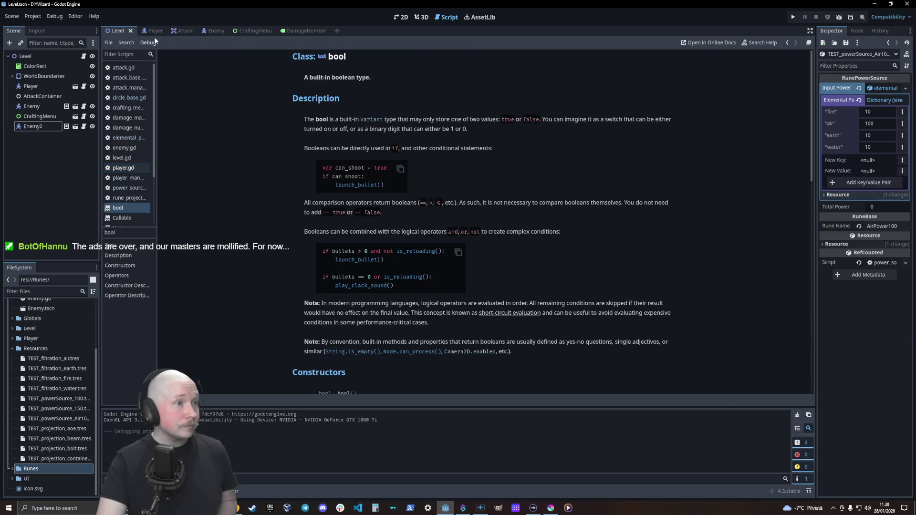
- Leave the bool docs and switch to the Level scene's level.gd script
click(423, 244)
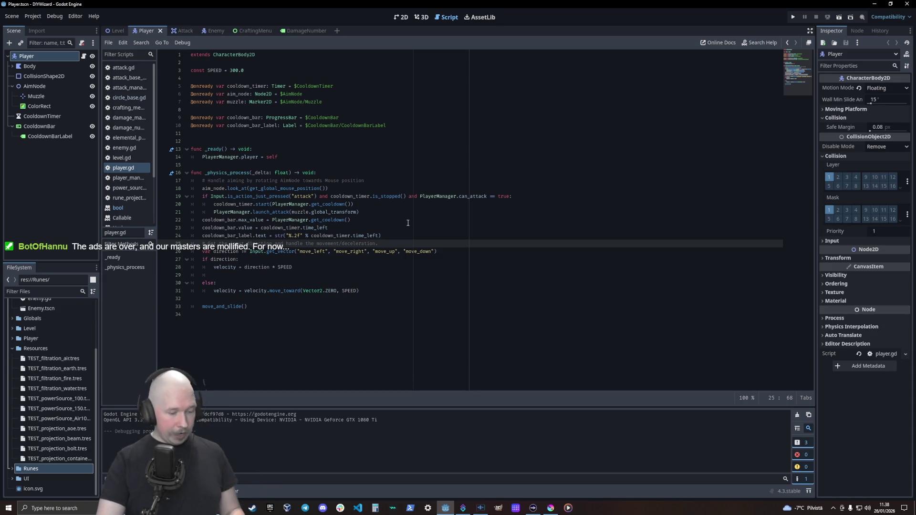
click(114, 29)
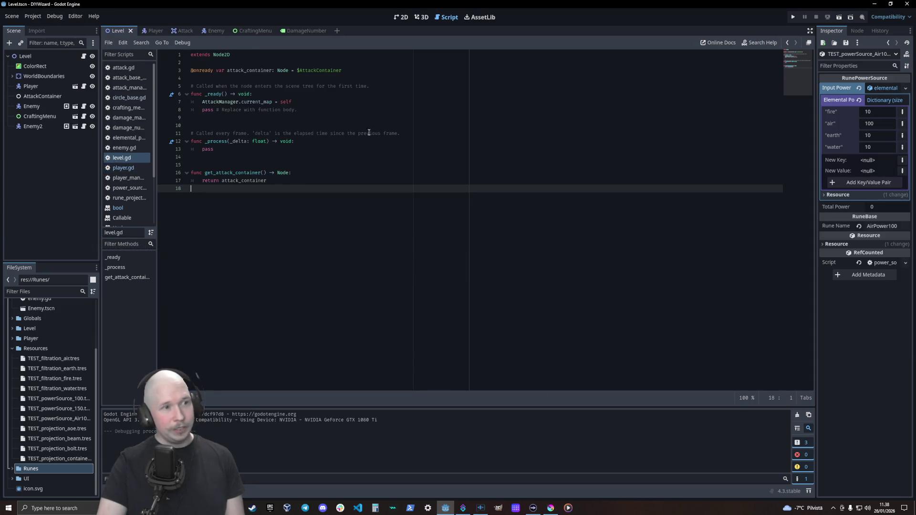
- Run the game with F5, walk around and fire attacks at the red enemies
key(F5)
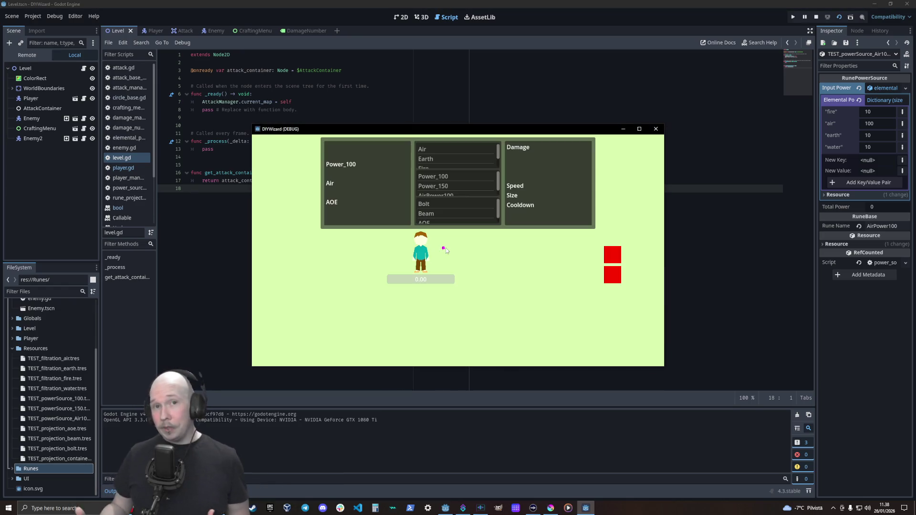
key(s)
key(a)
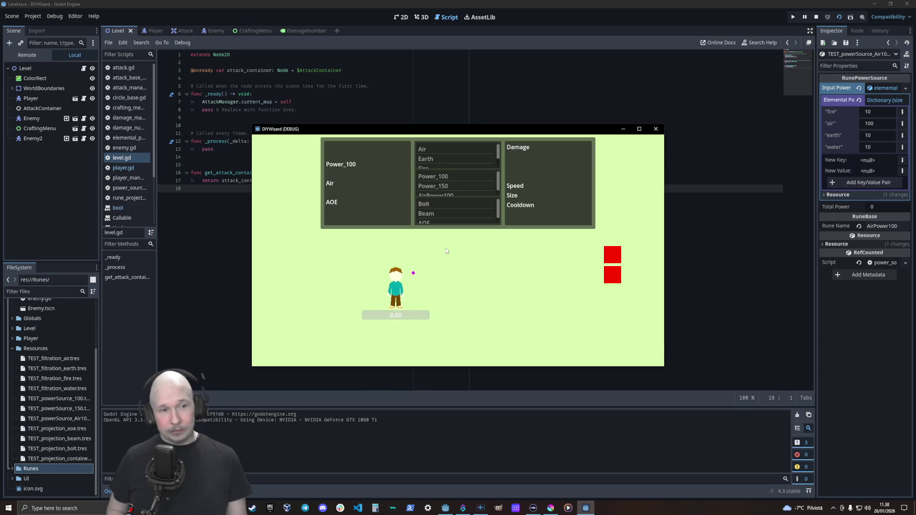
key(d)
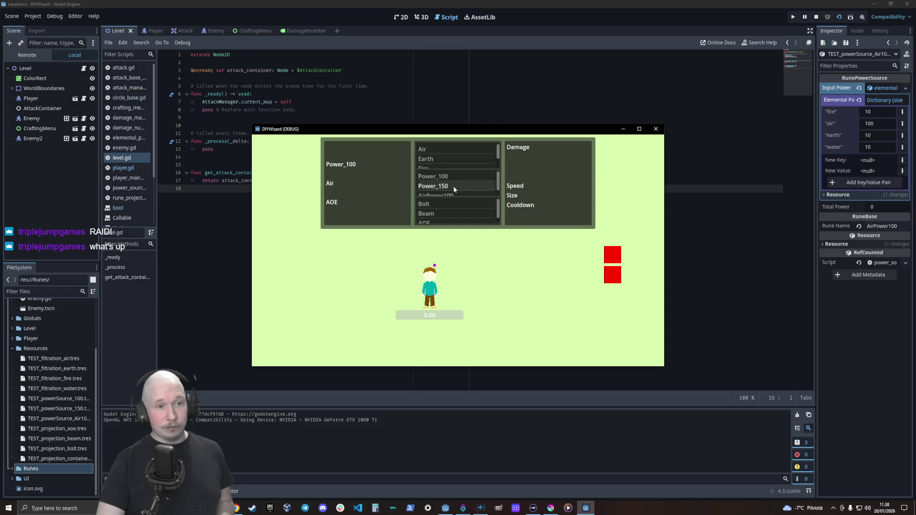
click(608, 262)
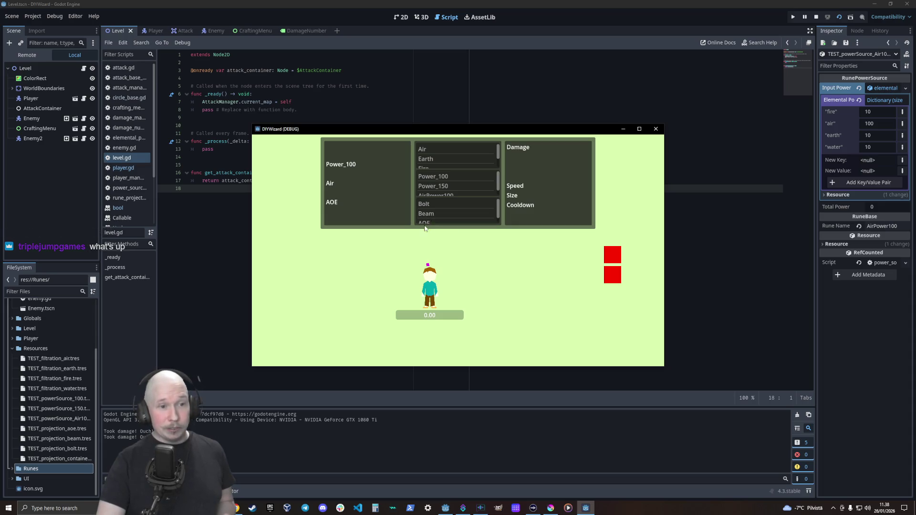
click(601, 268)
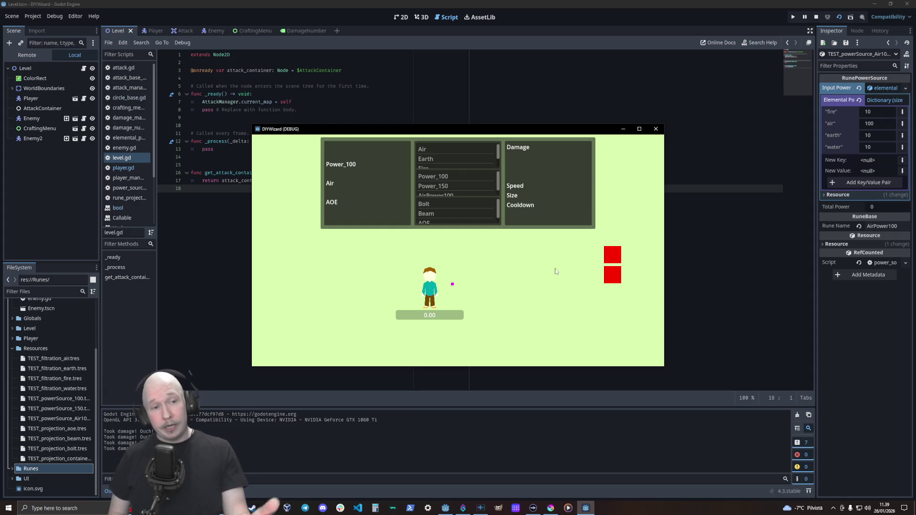
- Swap AOE for Beam so the spell uses Power_100, Air and Beam
key(d)
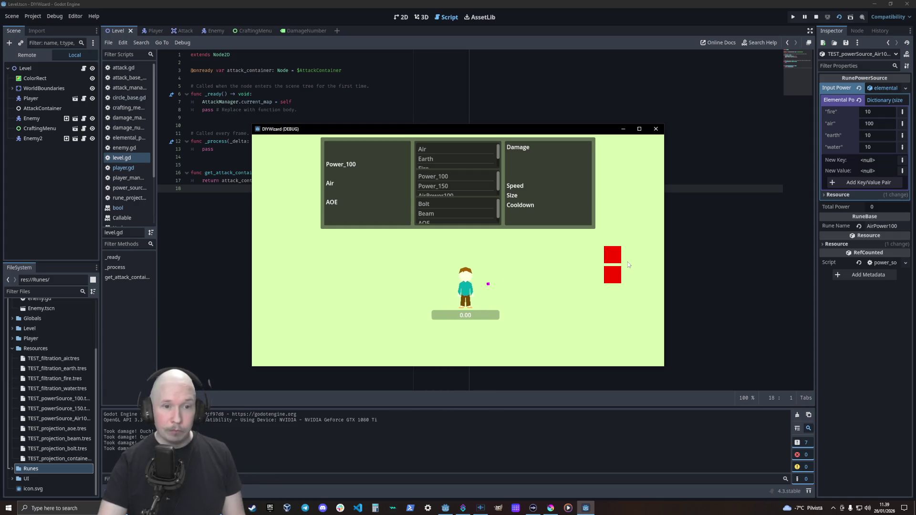
key(a)
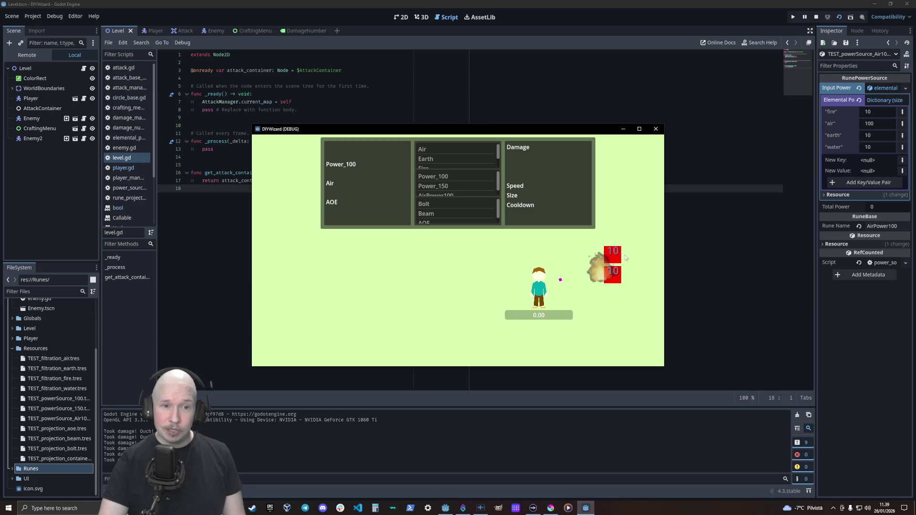
key(w)
key(s)
key(a)
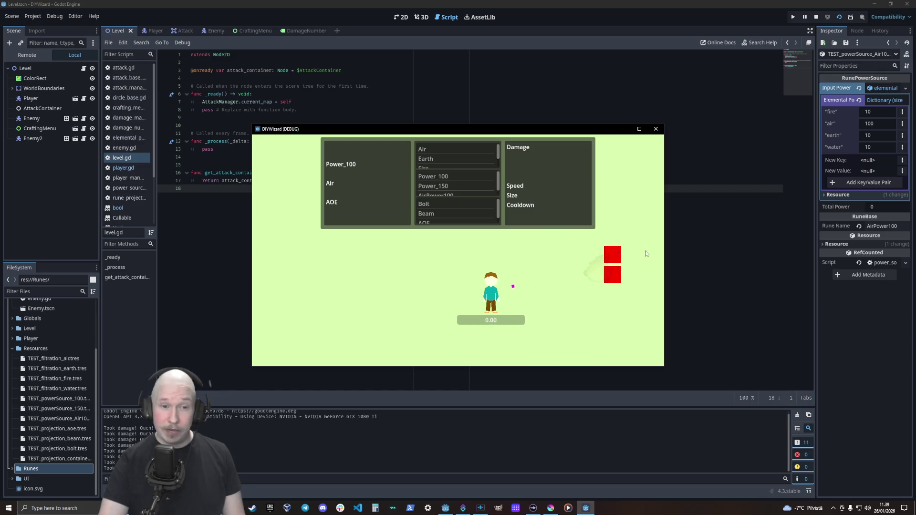
click(437, 214)
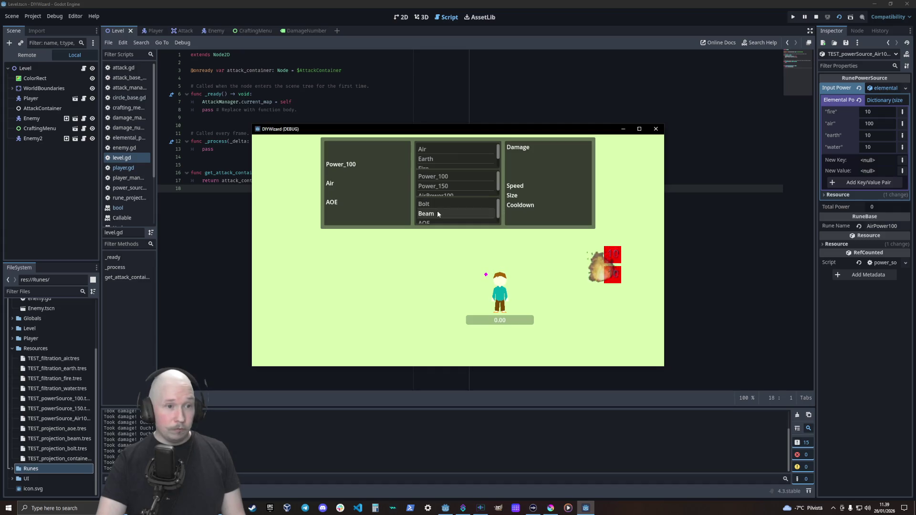
click(438, 214)
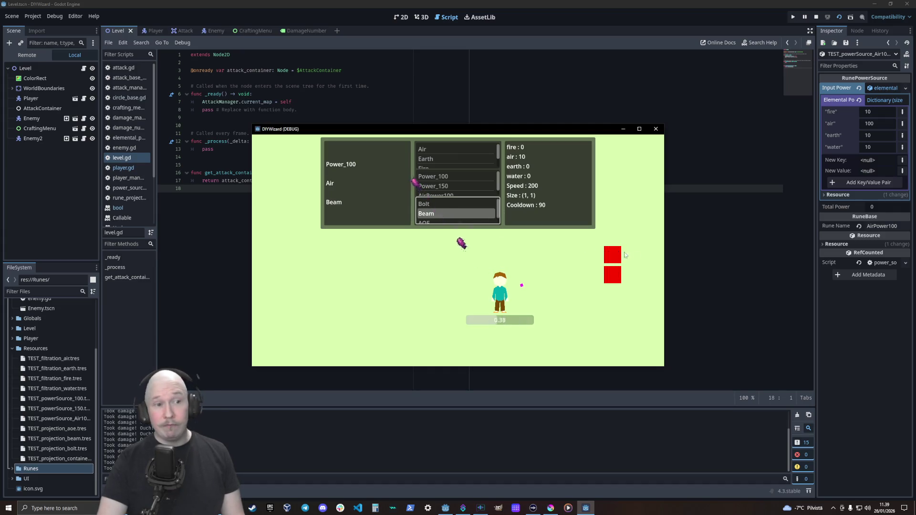
- Walk the wizard around testing the Beam spell with air 10, speed 200, cooldown 90
key(d)
key(a)
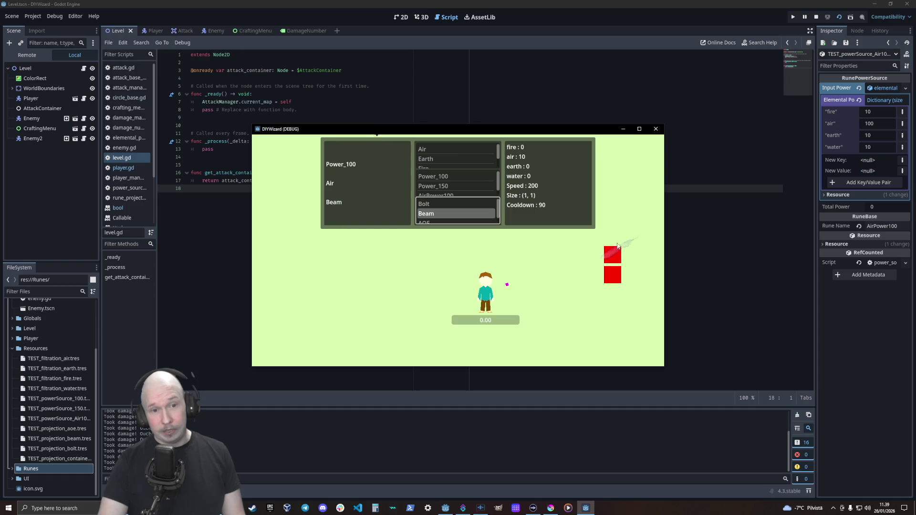
key(d)
key(d)
key(s)
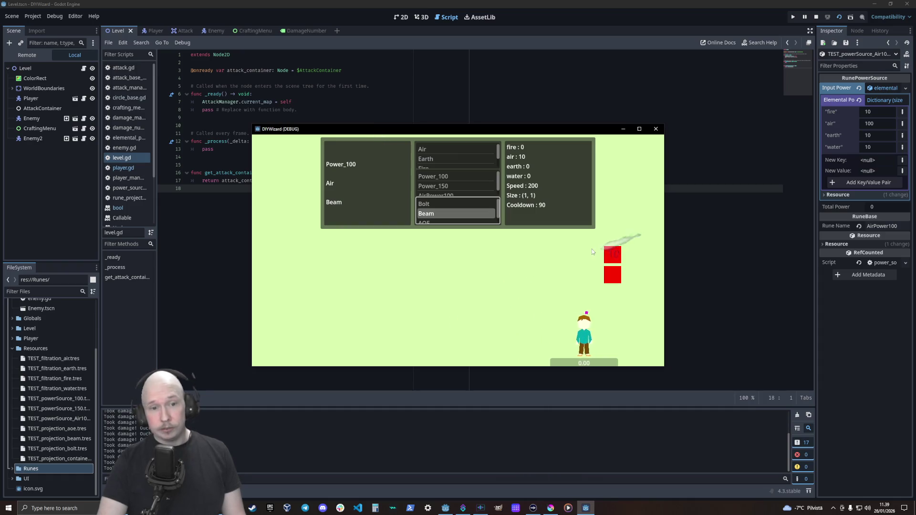
key(w)
key(a)
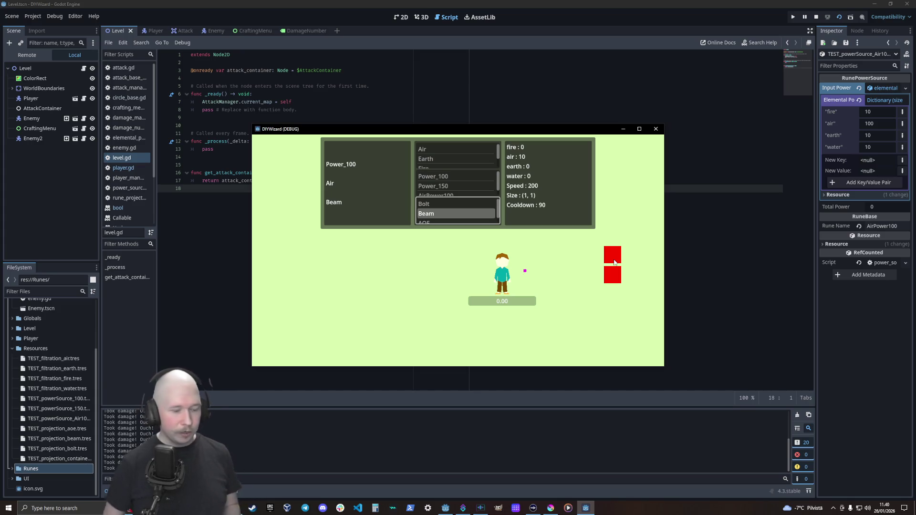
- Walk the wizard around with WASD, beaming the red enemies
key(d)
key(a)
key(w)
key(s)
key(a)
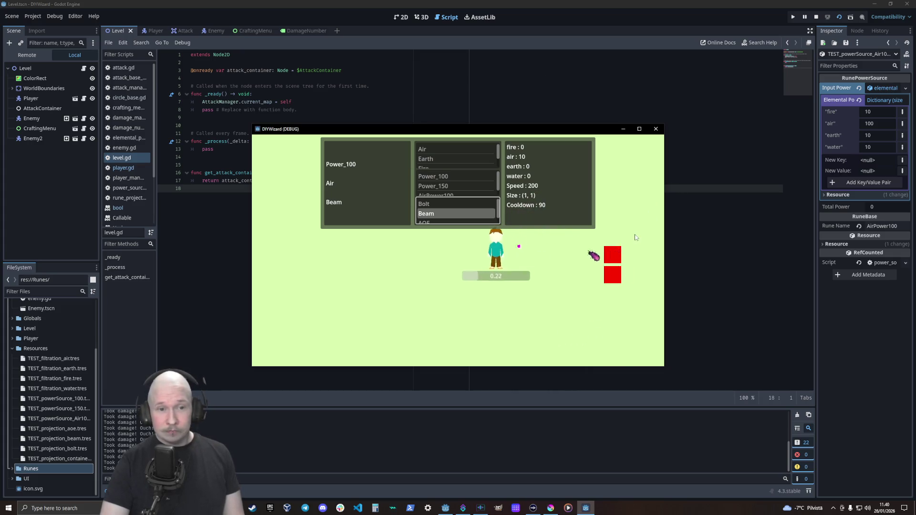
key(d)
key(d)
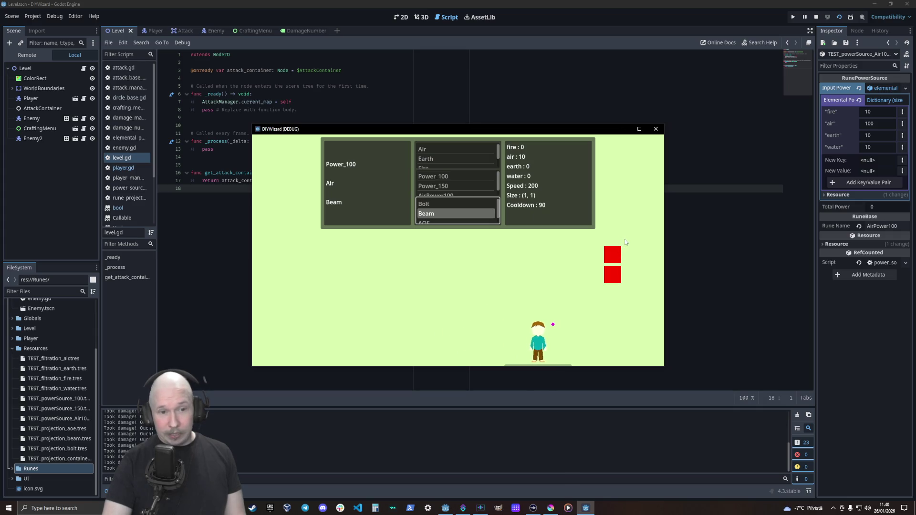
key(w)
key(a)
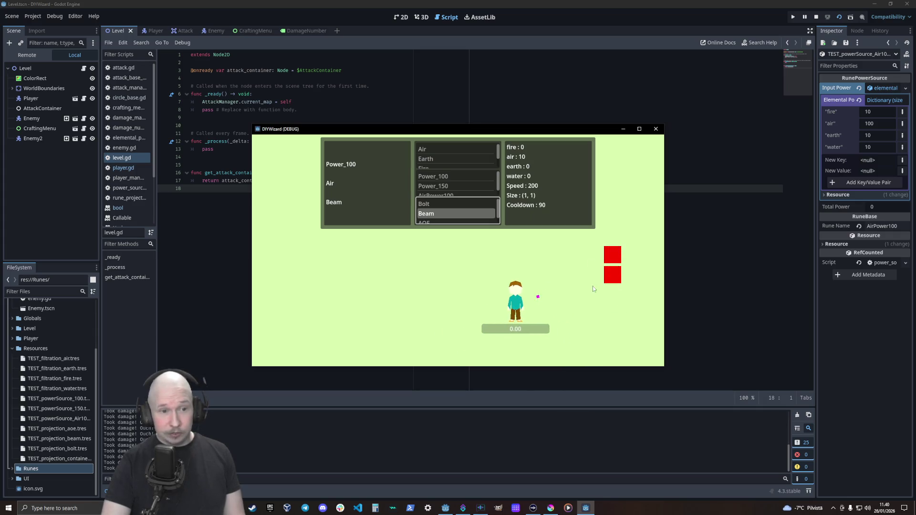
key(w)
key(a)
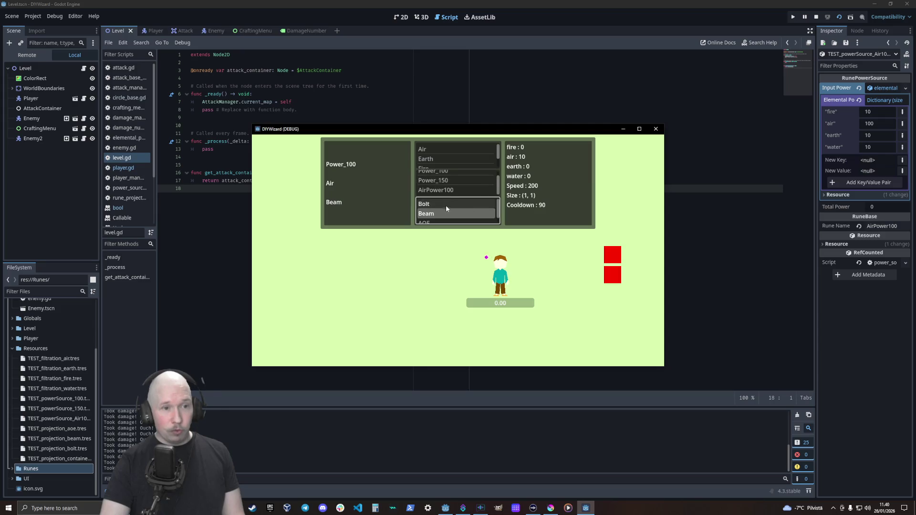
key(d)
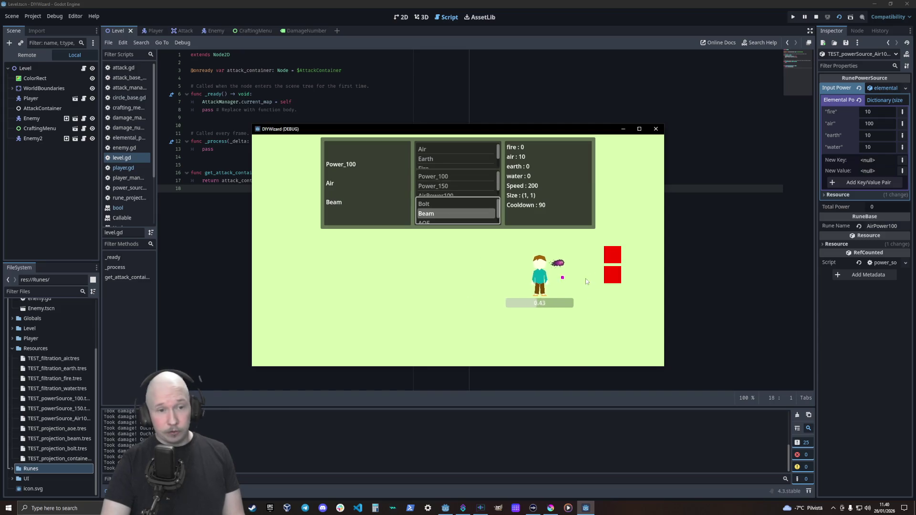
key(s)
- Switch the projection to AOE and blast the red enemies for 10 damage each
key(w)
key(a)
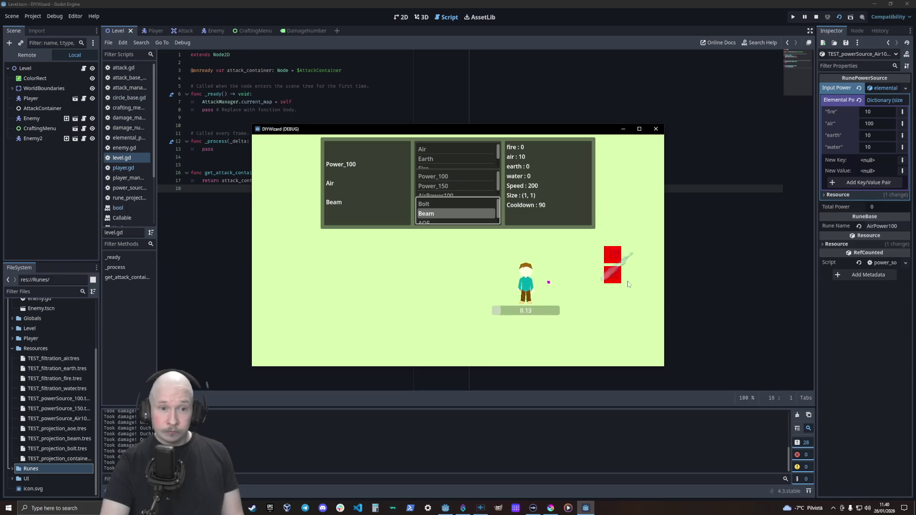
key(s)
key(a)
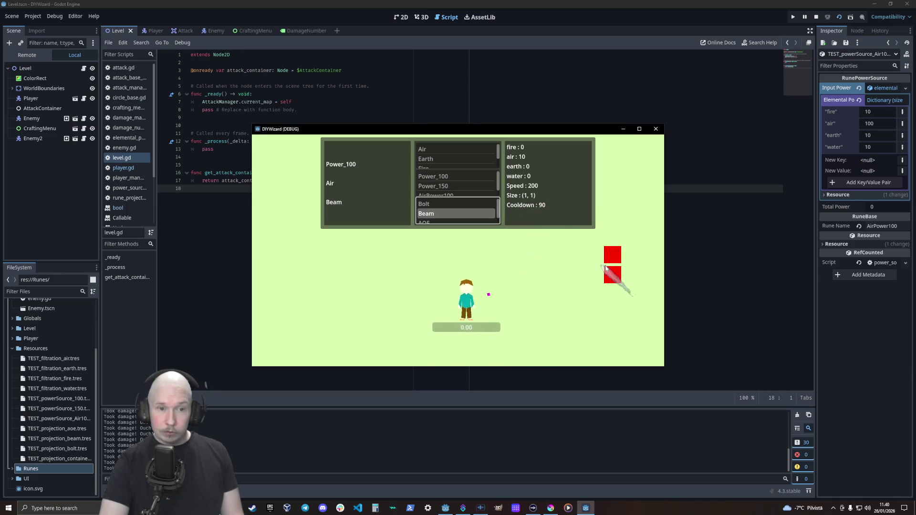
key(d)
key(d)
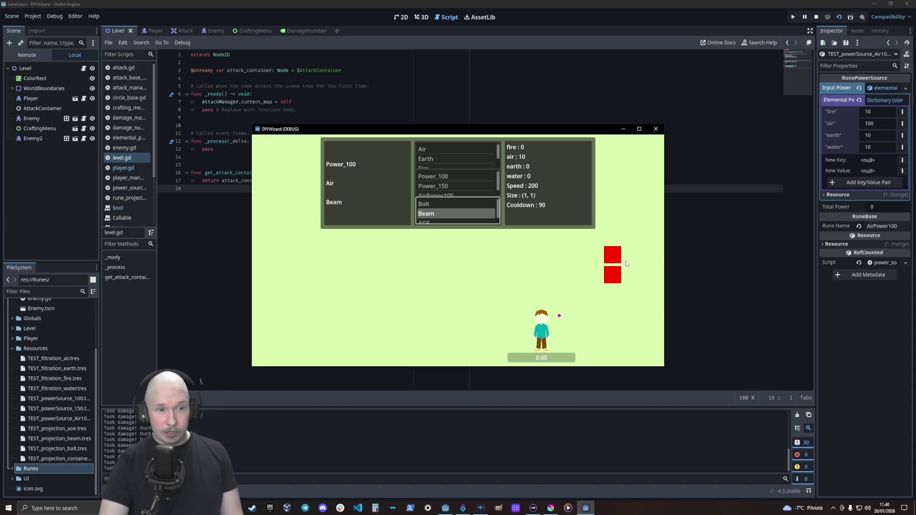
key(a)
key(w)
key(d)
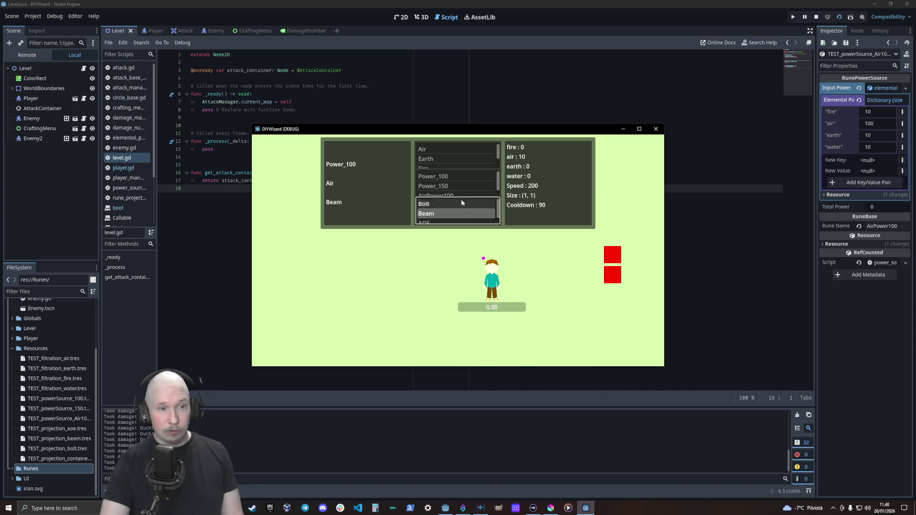
key(w)
key(d)
key(Down)
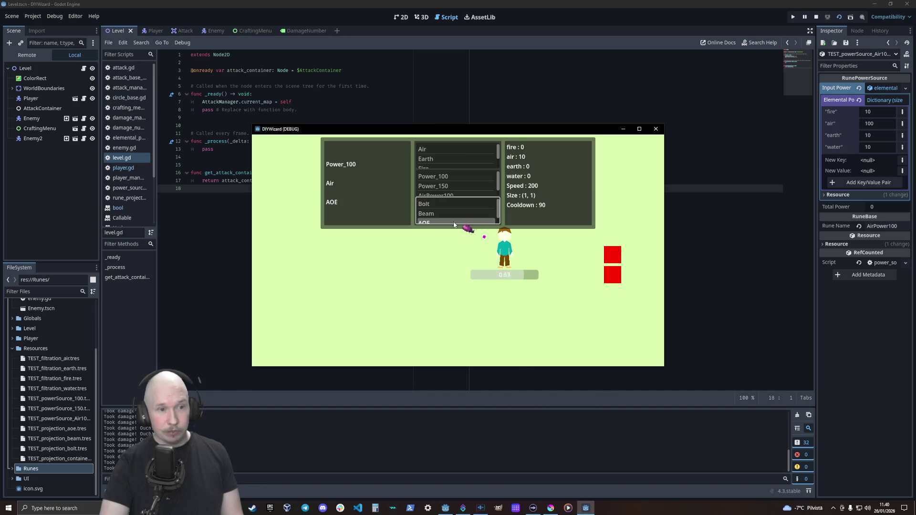
key(s)
key(a)
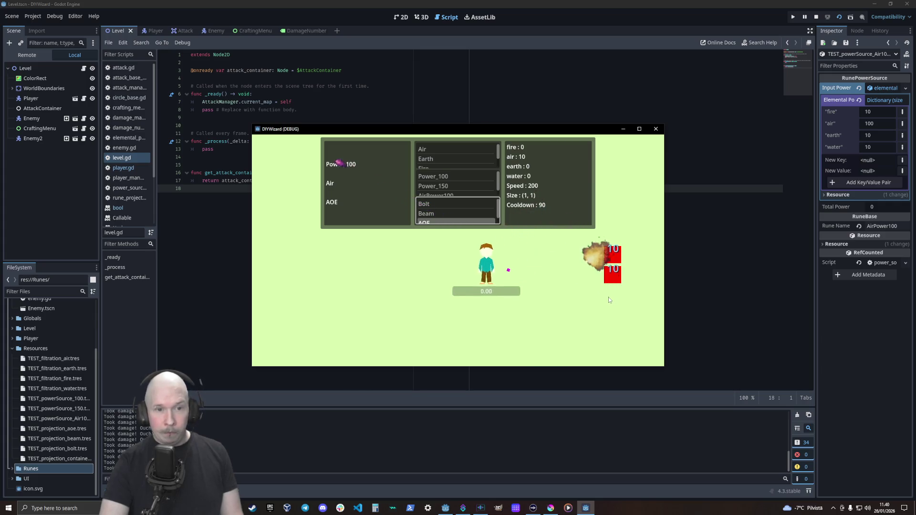
- Switch the projection to Bolt and start firing bolts at the red enemies
click(442, 205)
key(d)
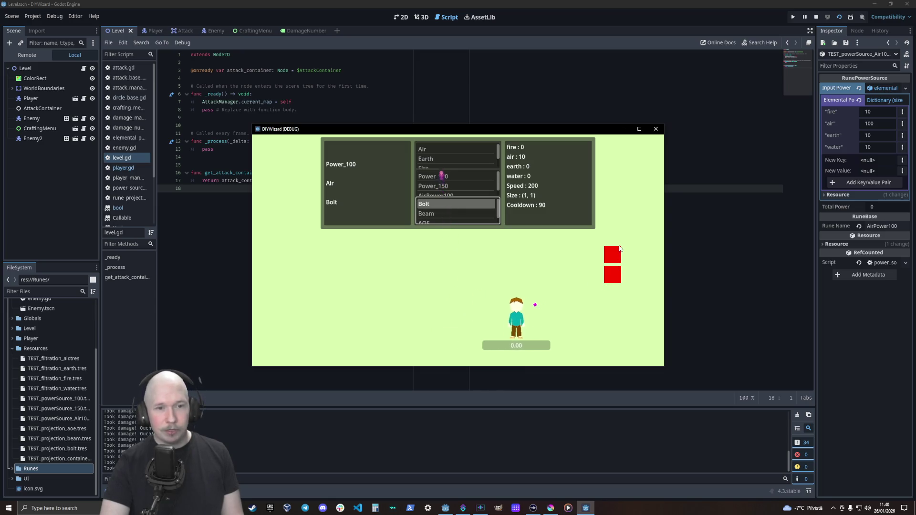
key(a)
key(w)
key(a)
key(w)
key(d)
key(d)
key(a)
key(s)
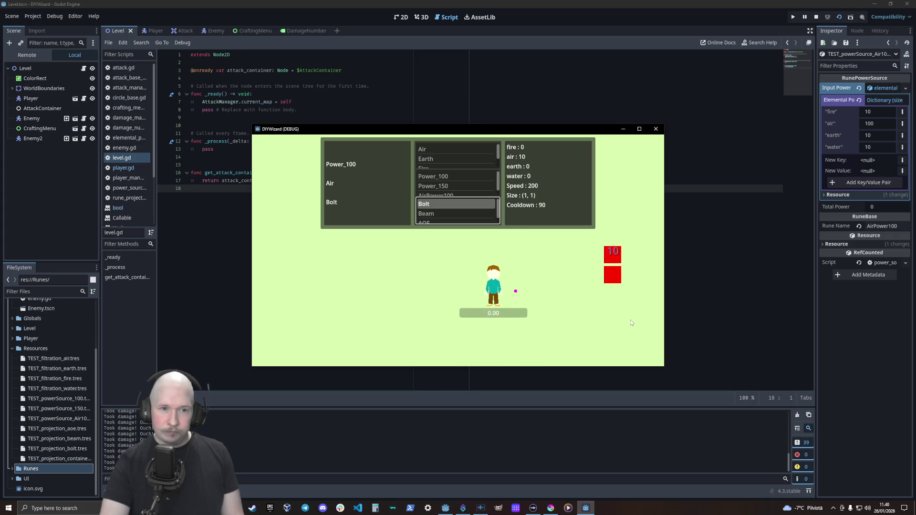
key(d)
key(s)
- Keep moving and firing bolts, hitting both red enemies for 10 damage each
key(d)
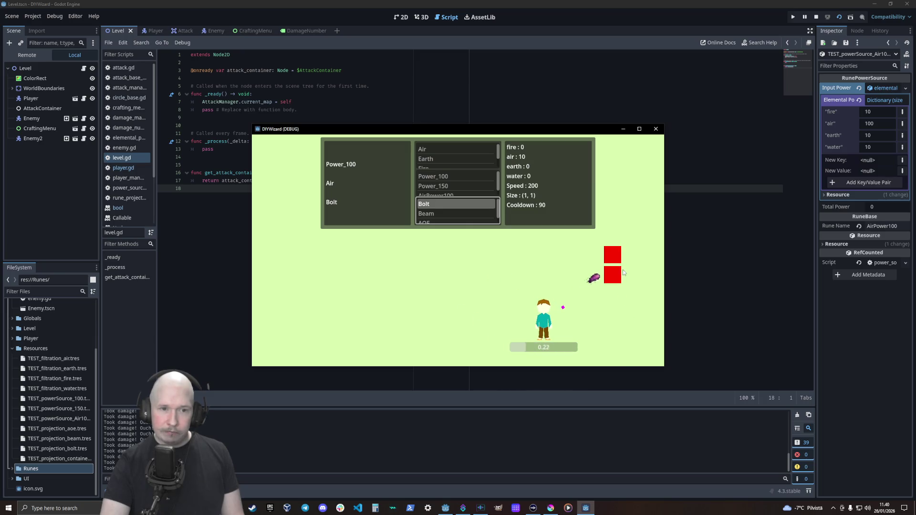
key(w)
key(w)
key(s)
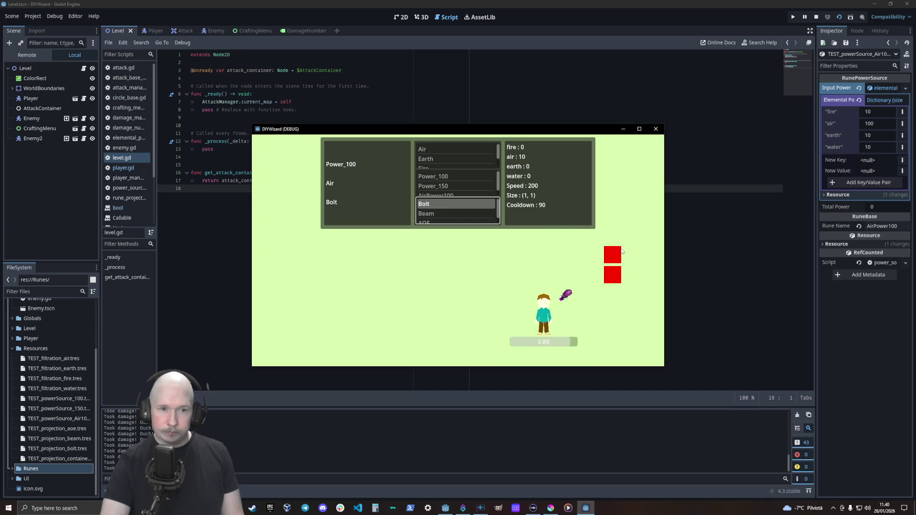
key(a)
key(w)
key(w)
key(d)
key(a)
key(s)
key(d)
key(d)
key(w)
key(a)
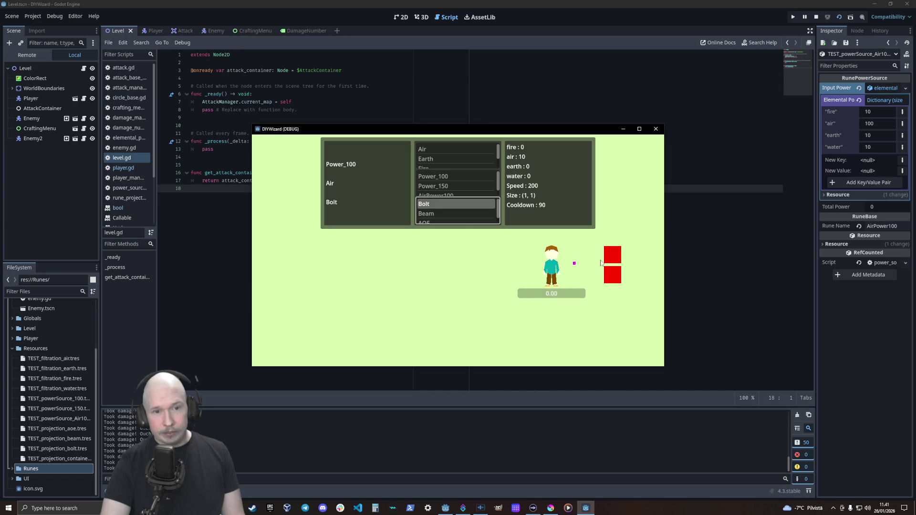
- Retest the spell with Earth instead of Air (earth 10), then close the game window
click(447, 159)
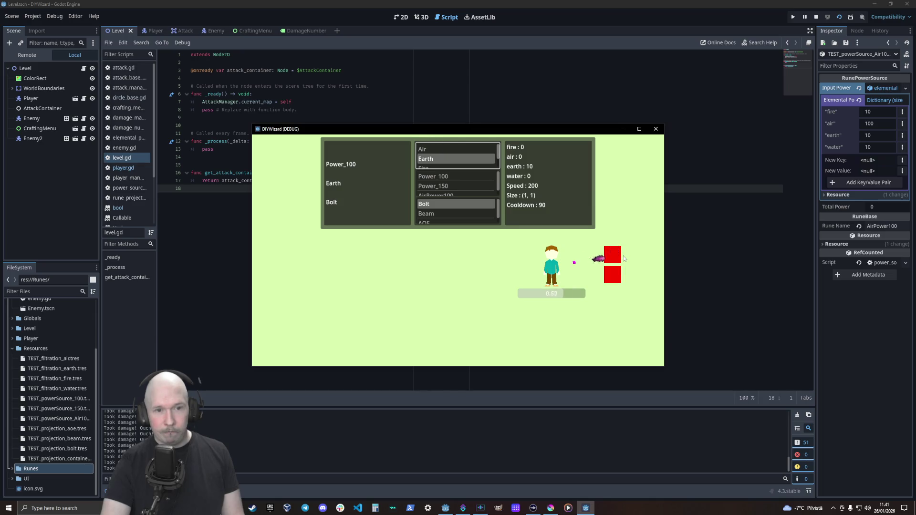
key(Left)
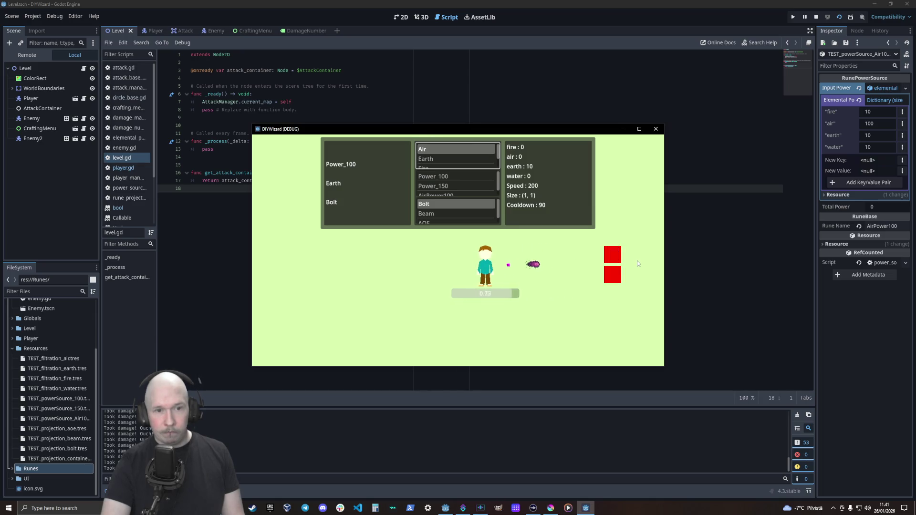
key(Right)
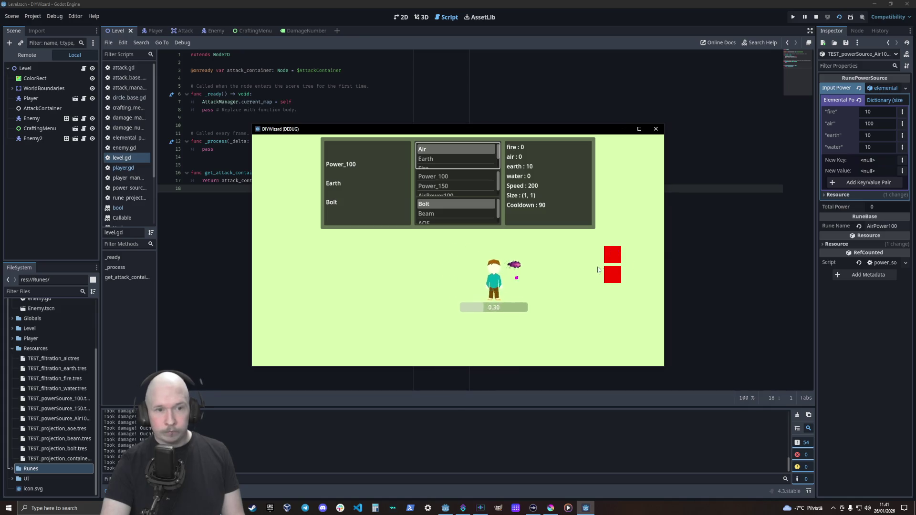
key(Down)
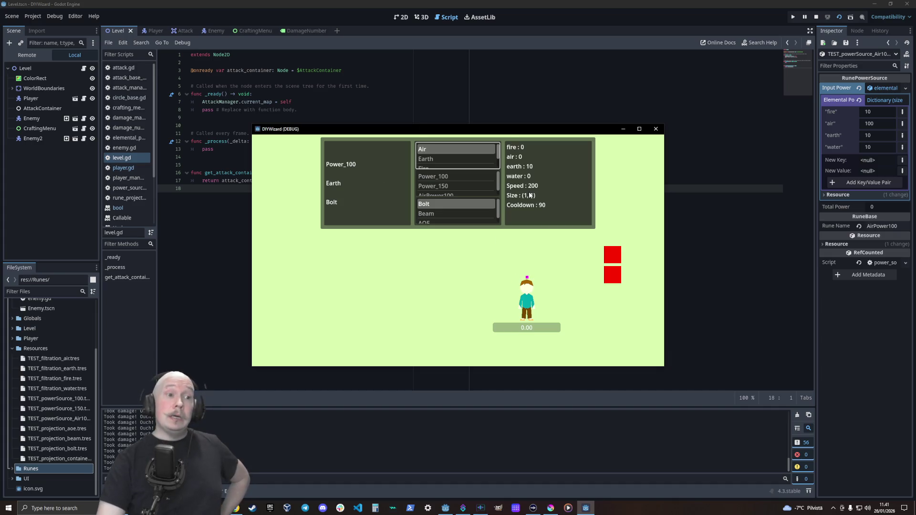
click(624, 245)
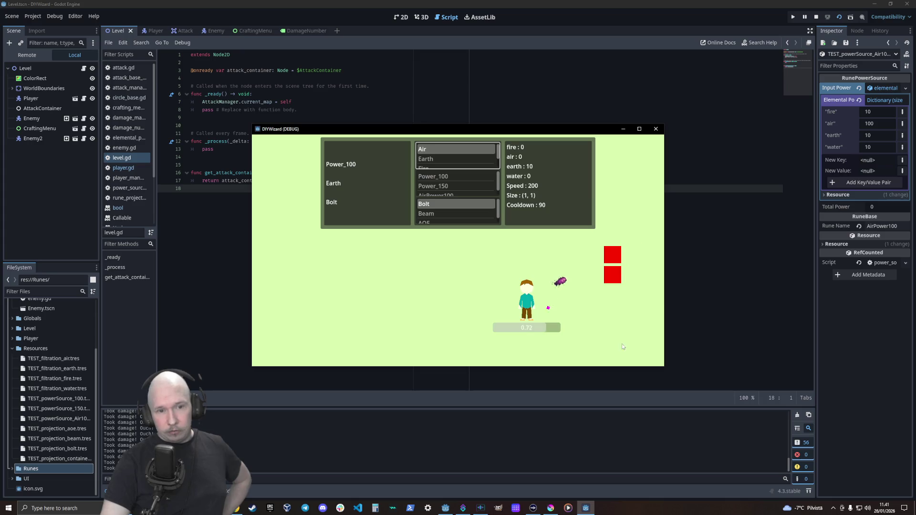
click(657, 130)
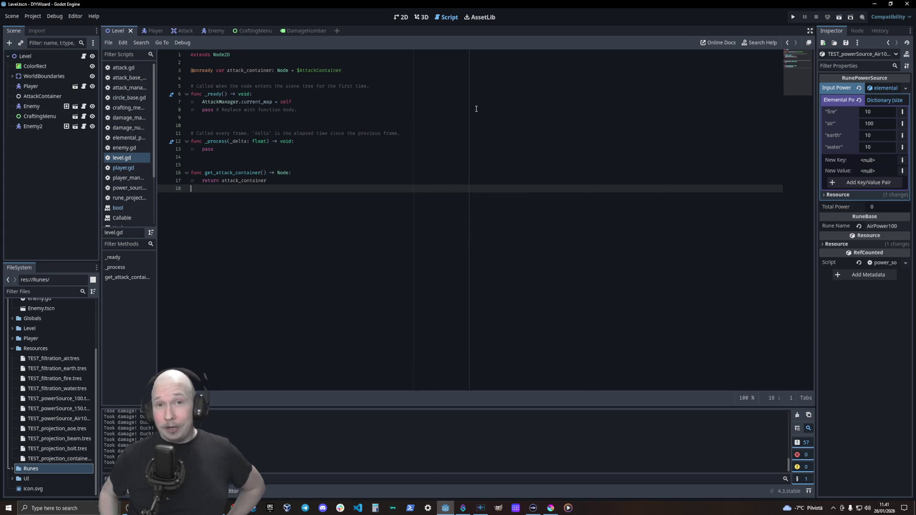
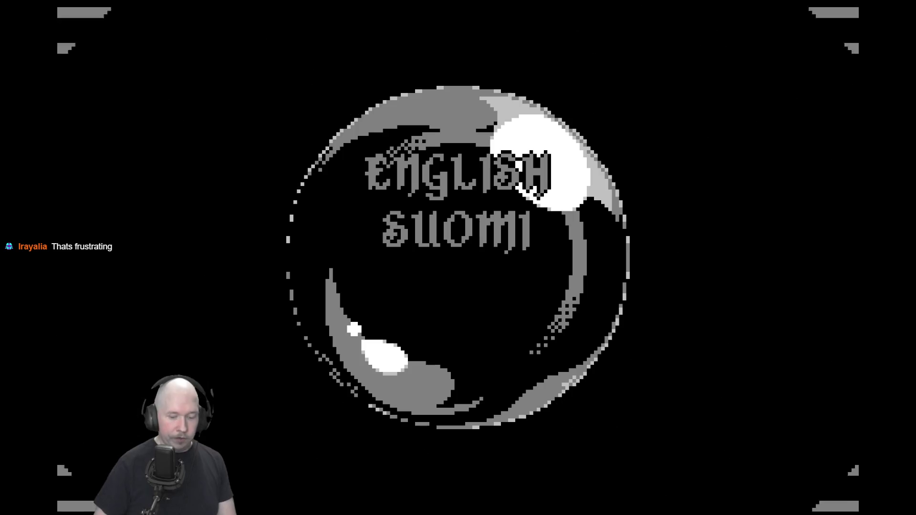
- Choose ENGLISH as the game language on the language menu
key(Down)
key(Up)
key(Return)
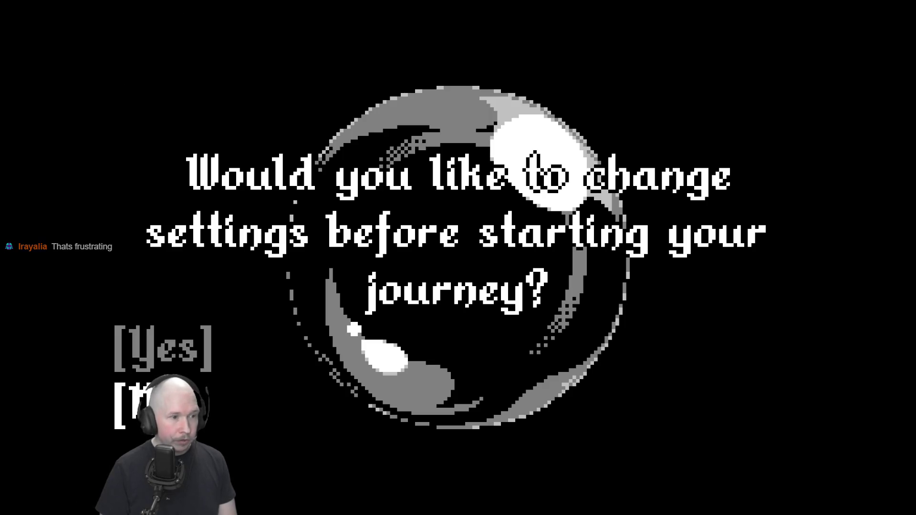
- Answer No to the change-settings prompt so the journey starts
key(Up)
key(Down)
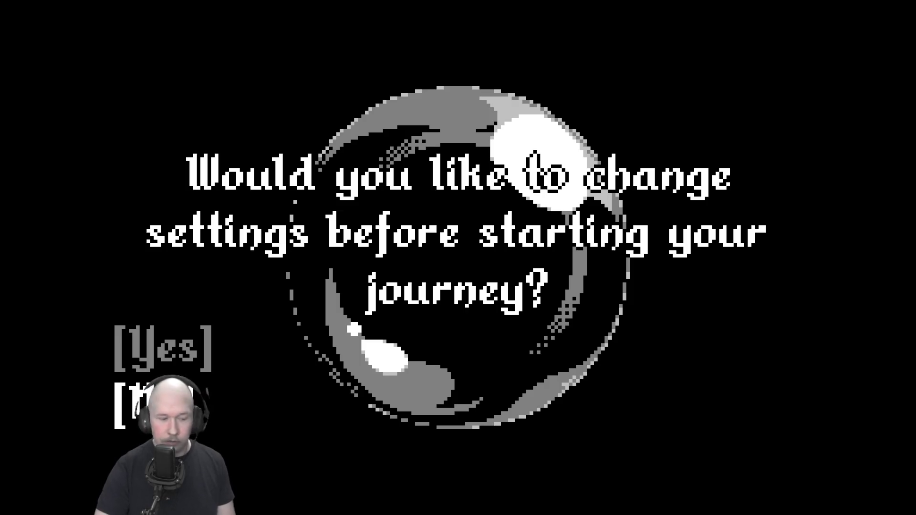
key(Return)
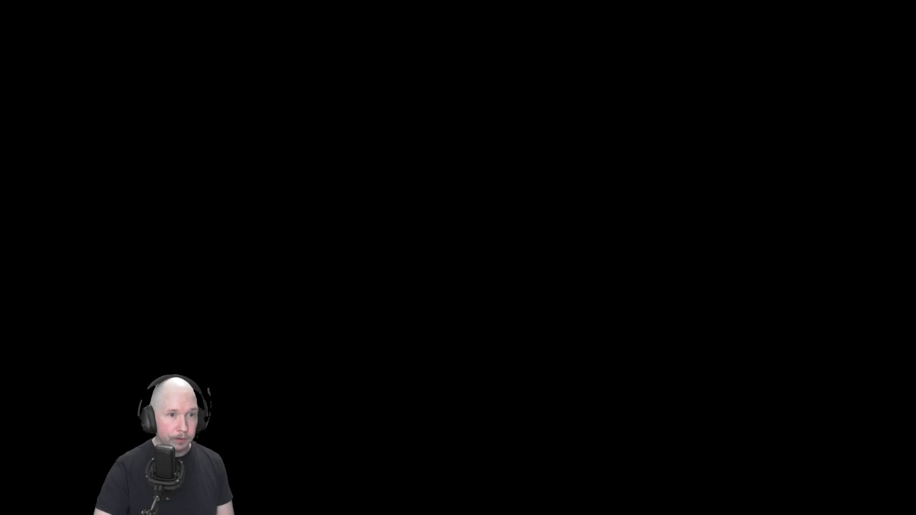